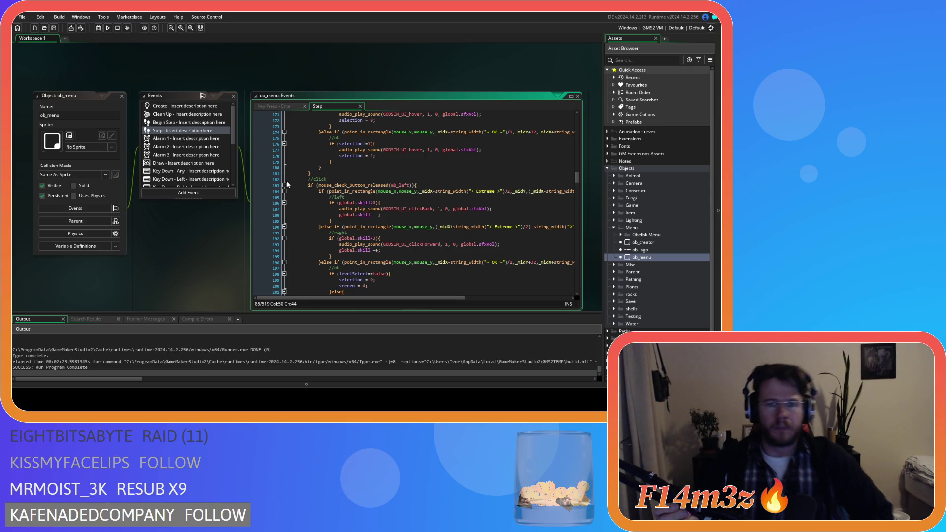
Duplicate the five-miracle hotbar array_push block and rename the copy's array to global.spellbook.
scroll(371, 205, down, 3)
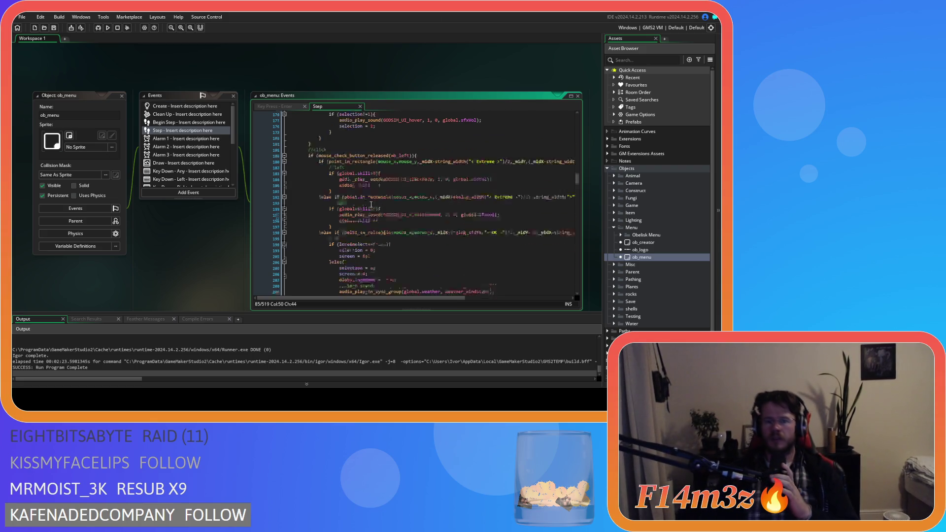
scroll(459, 258, down, 6)
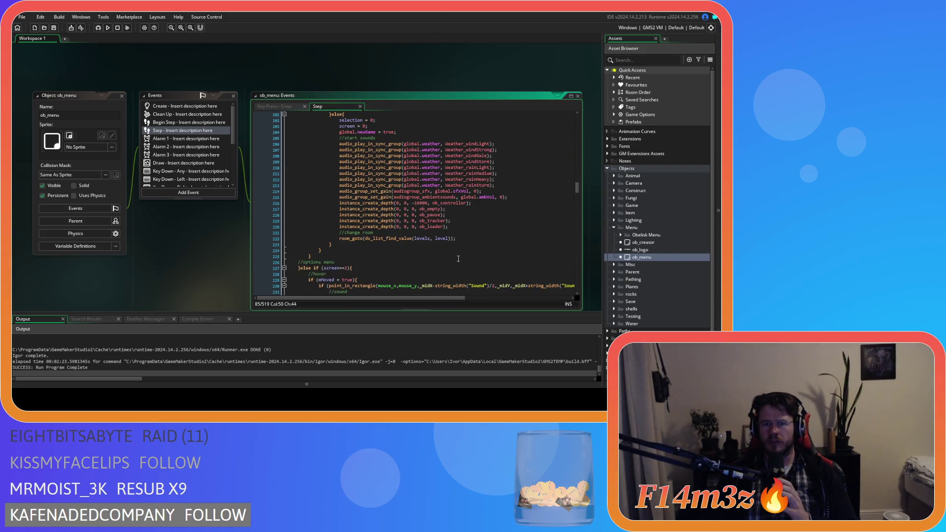
scroll(458, 259, down, 16)
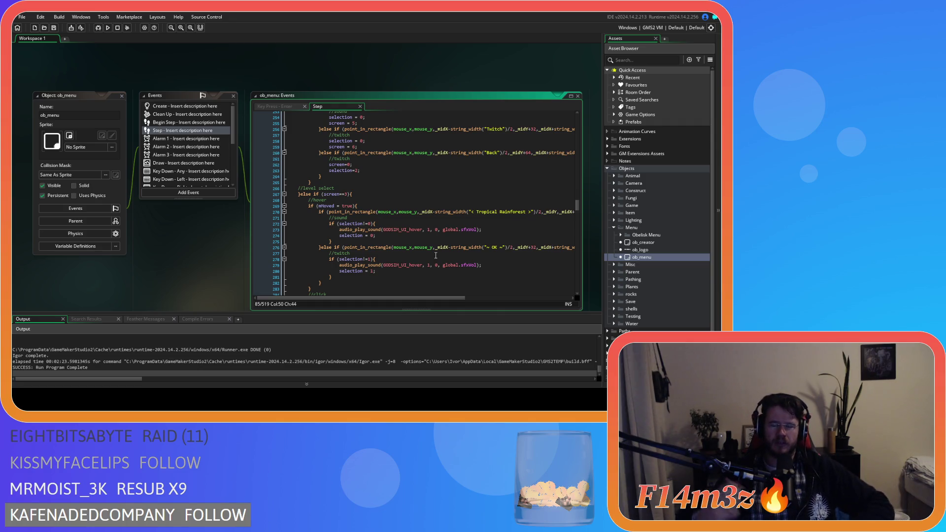
scroll(437, 253, down, 15)
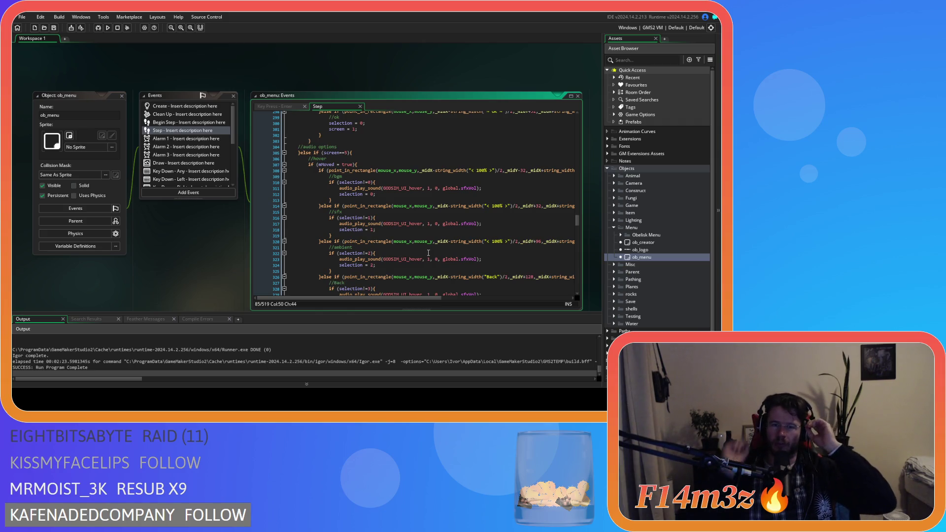
scroll(428, 253, down, 20)
scroll(425, 241, down, 15)
scroll(425, 240, down, 10)
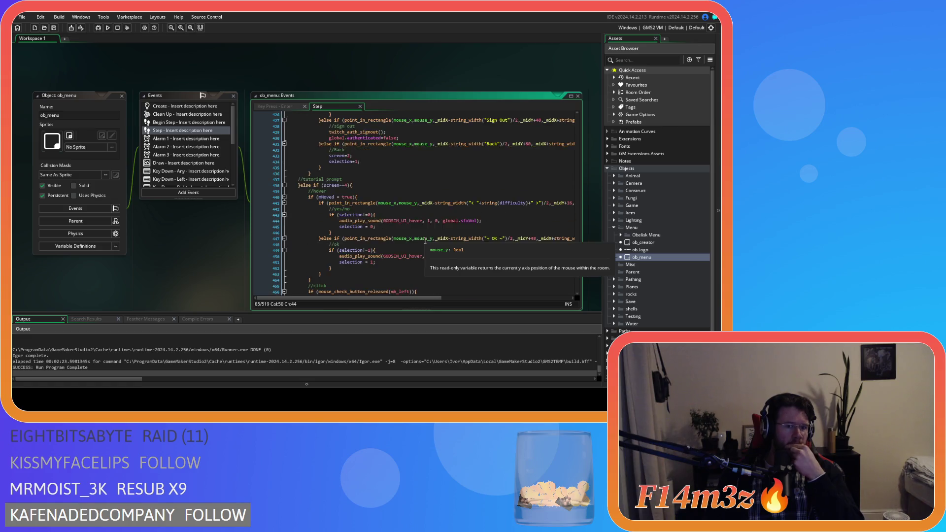
scroll(424, 241, down, 10)
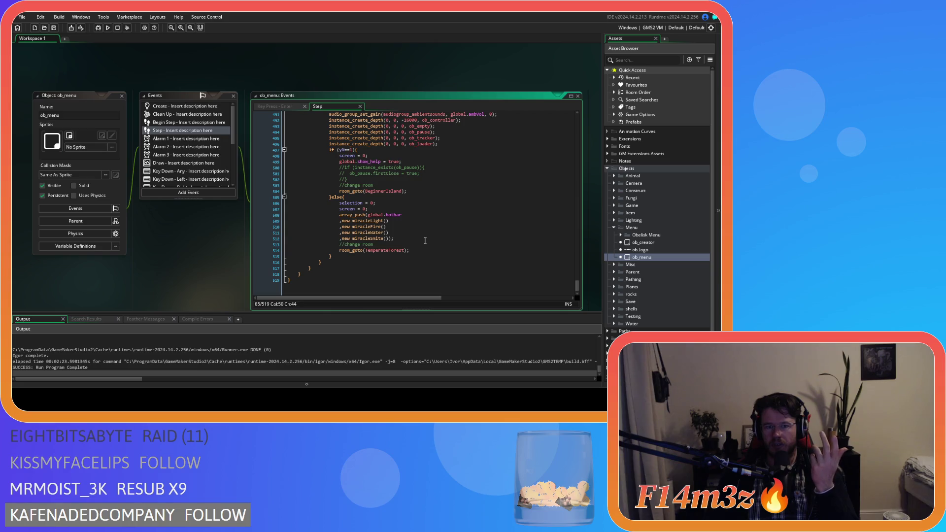
scroll(420, 235, up, 10)
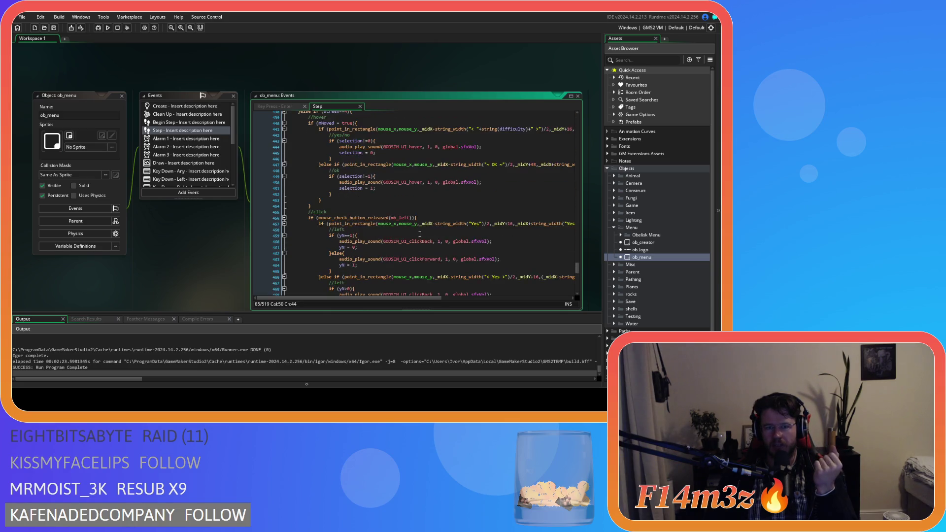
scroll(419, 234, up, 7)
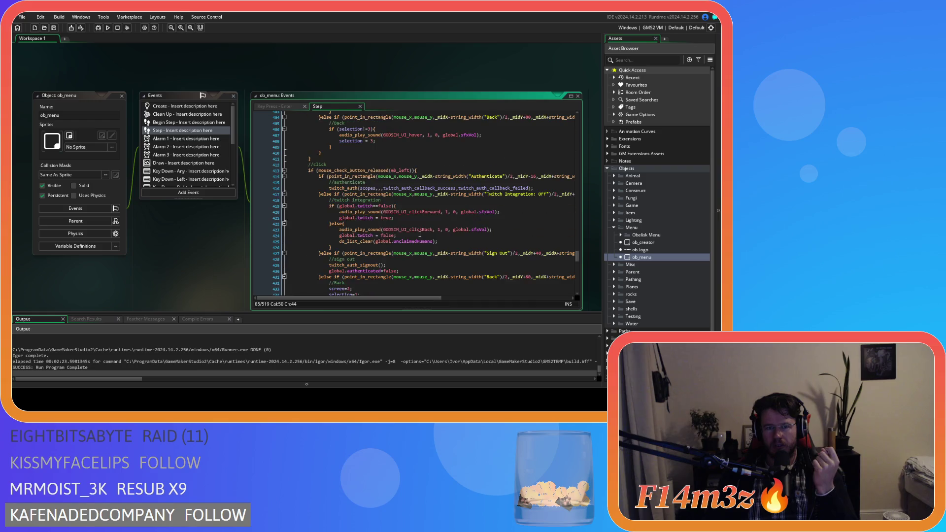
scroll(420, 234, up, 19)
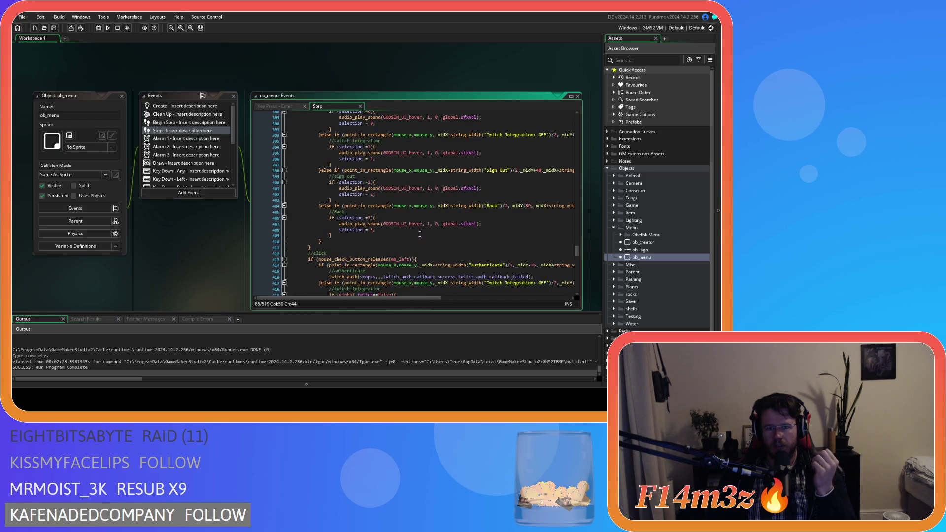
scroll(420, 234, up, 20)
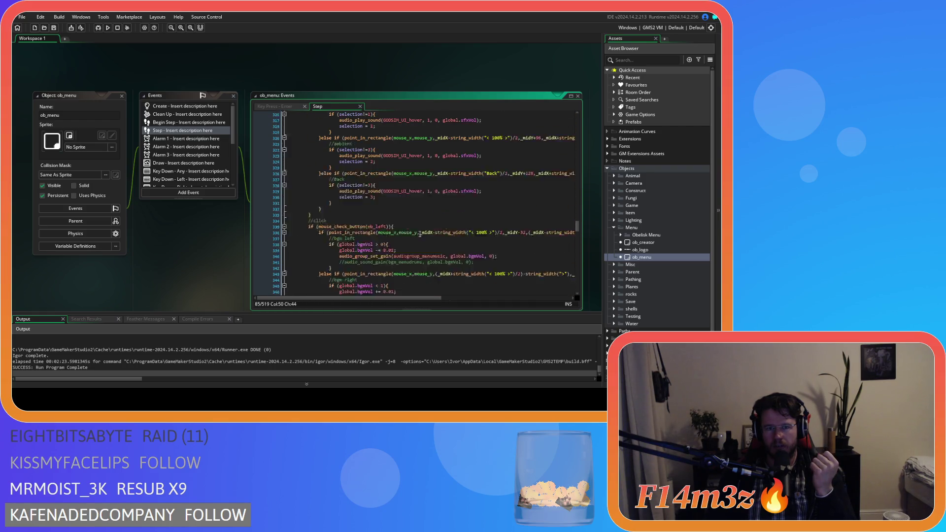
scroll(420, 234, up, 2)
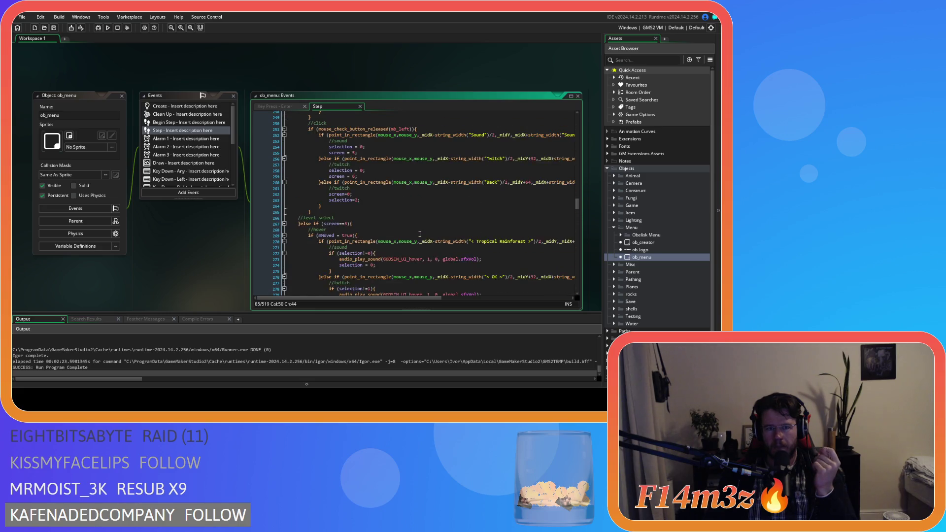
scroll(420, 234, down, 7)
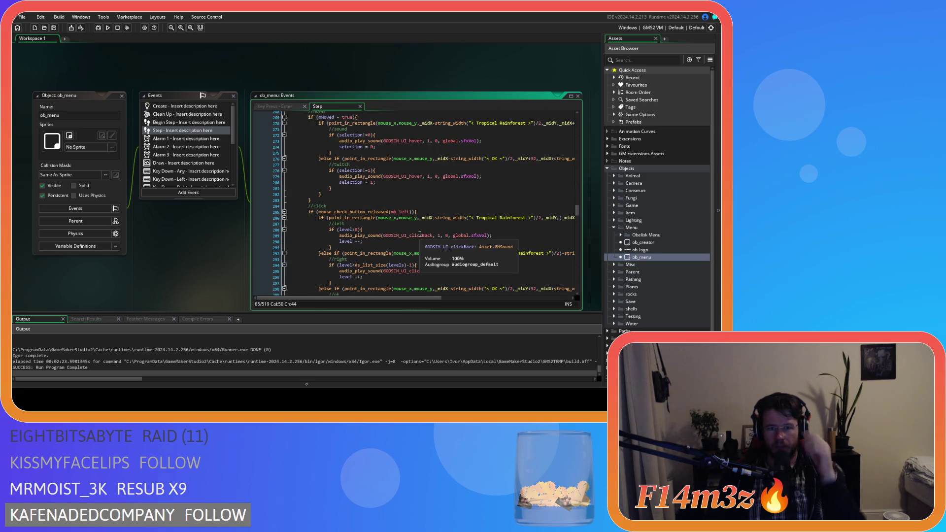
scroll(440, 241, up, 6)
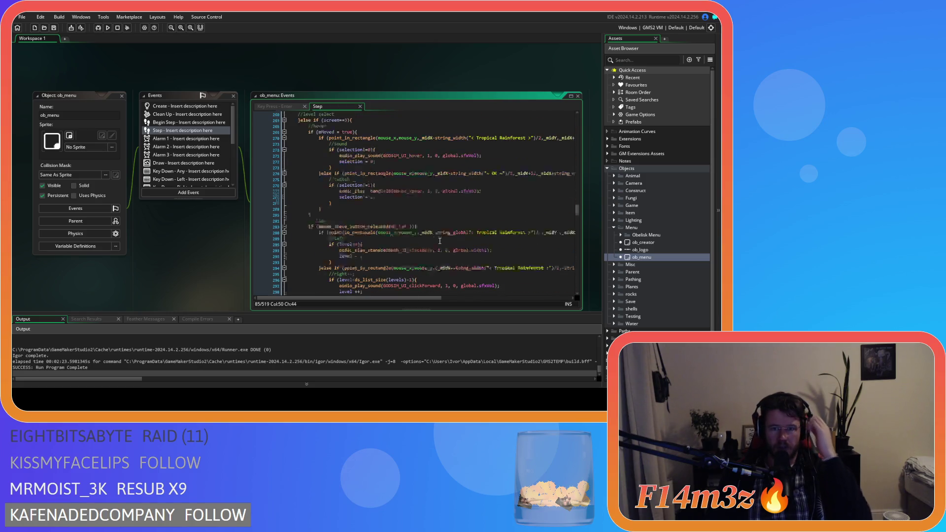
scroll(439, 240, up, 20)
scroll(440, 240, down, 2)
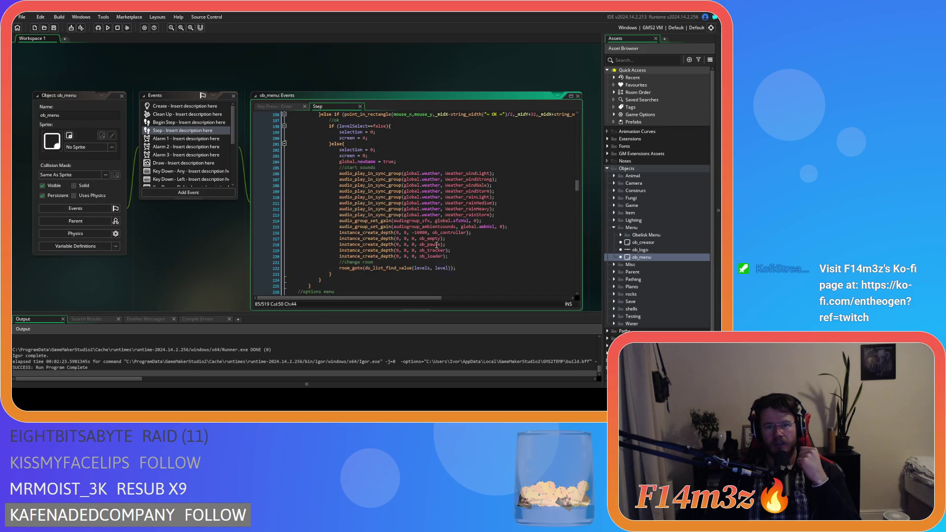
scroll(469, 271, up, 8)
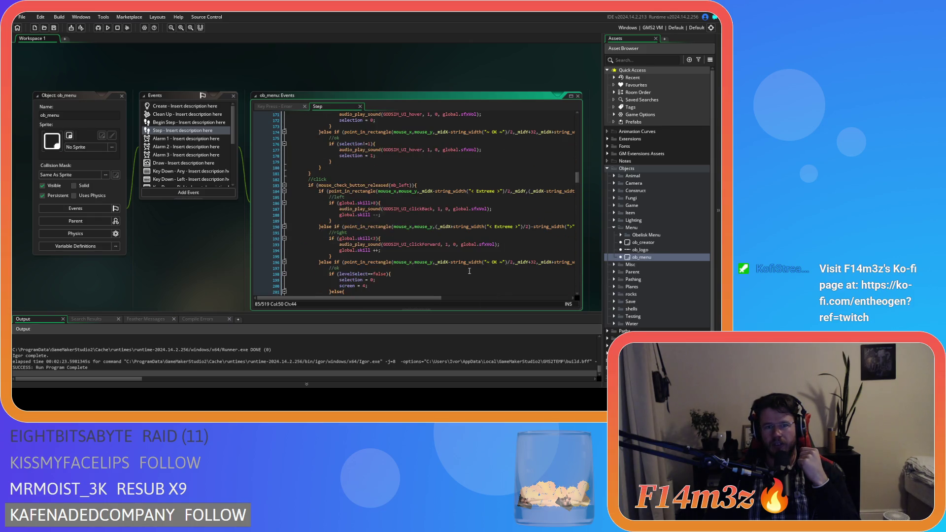
scroll(469, 271, up, 8)
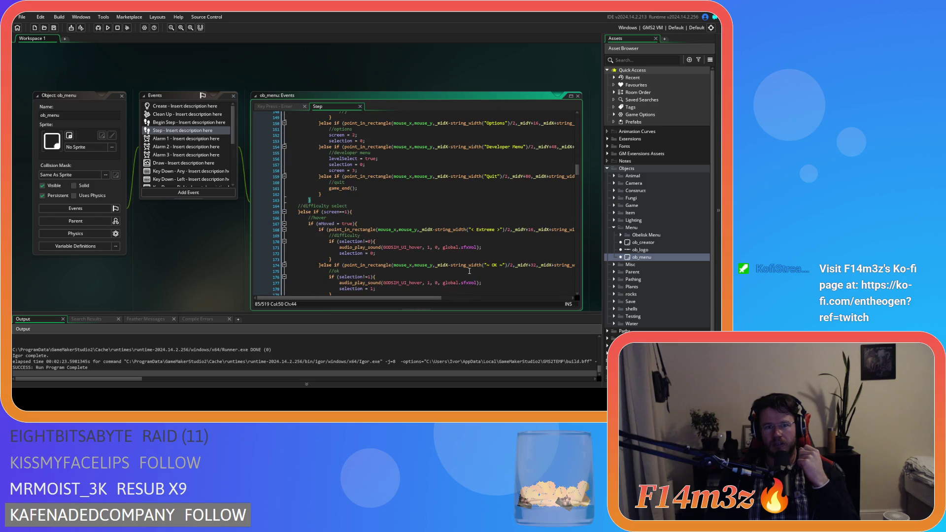
scroll(469, 271, down, 4)
scroll(469, 270, up, 2)
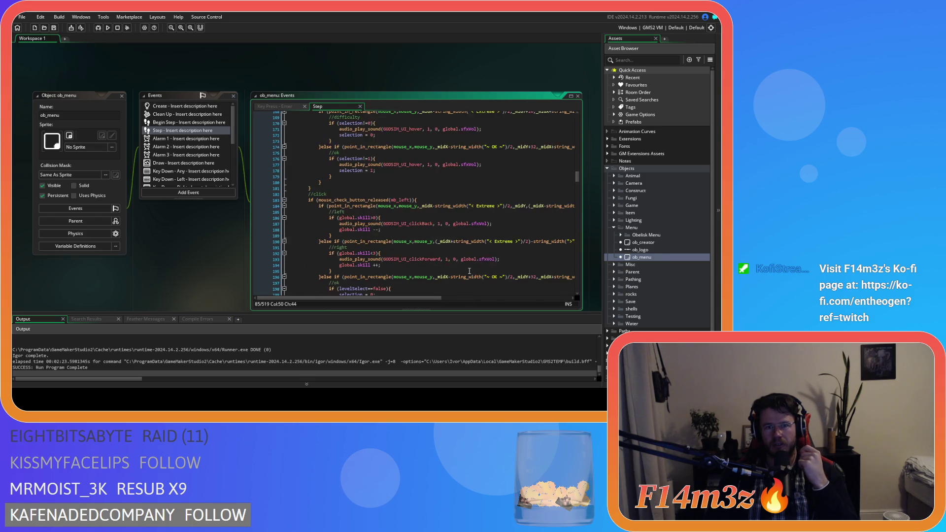
scroll(470, 271, down, 8)
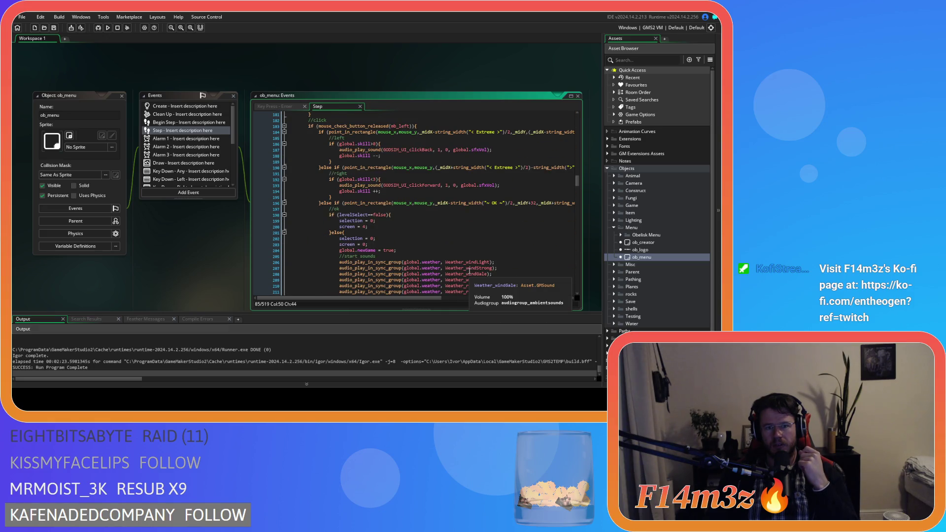
scroll(469, 270, down, 5)
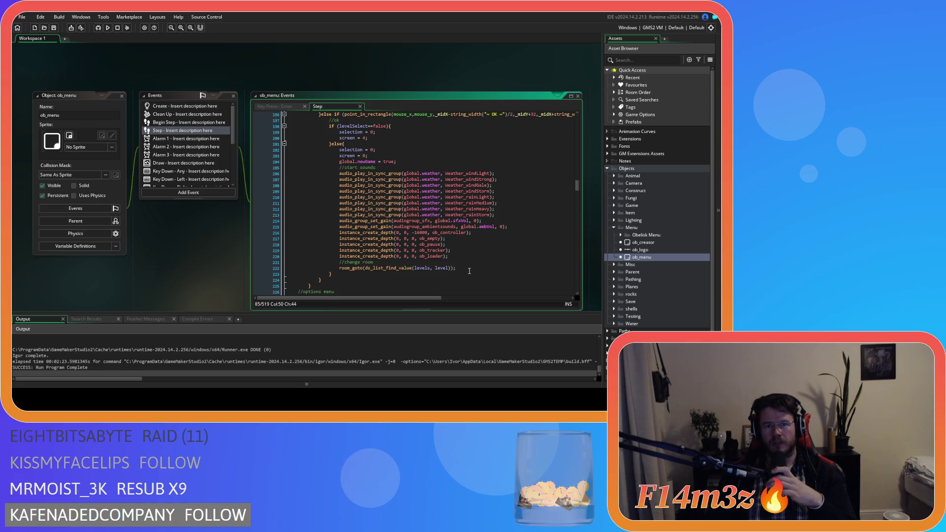
scroll(469, 271, up, 3)
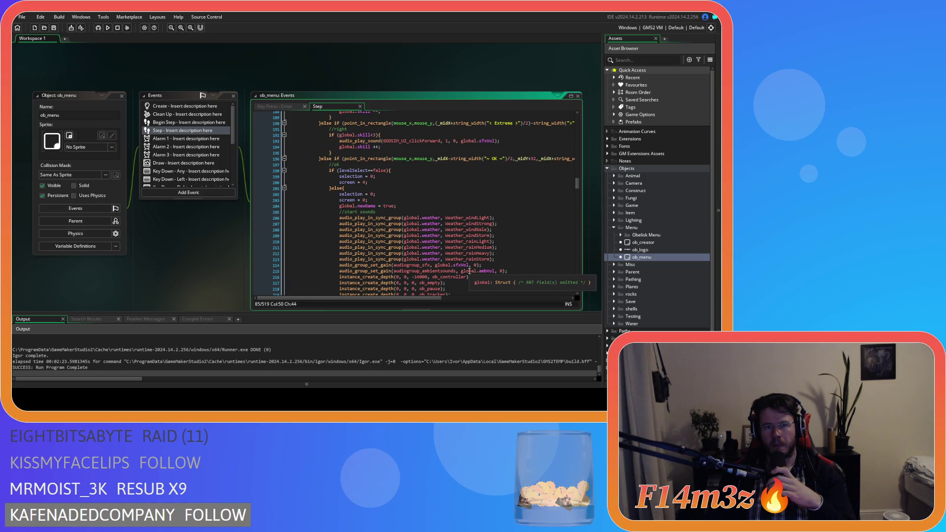
scroll(470, 271, up, 2)
scroll(469, 271, up, 2)
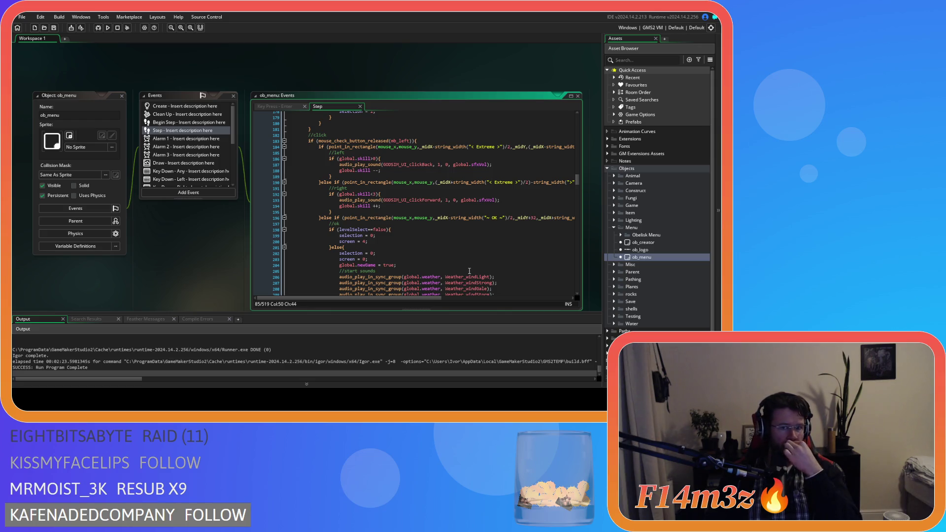
scroll(470, 270, up, 5)
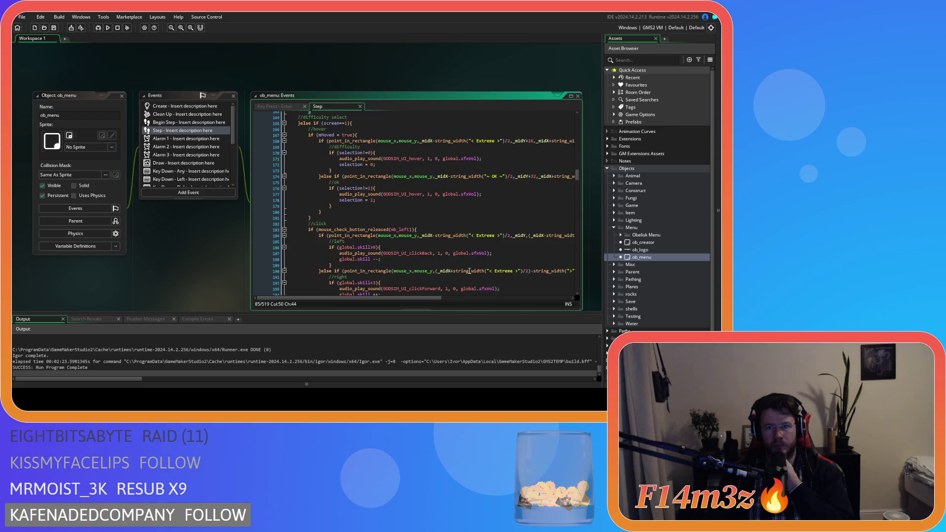
scroll(469, 271, up, 2)
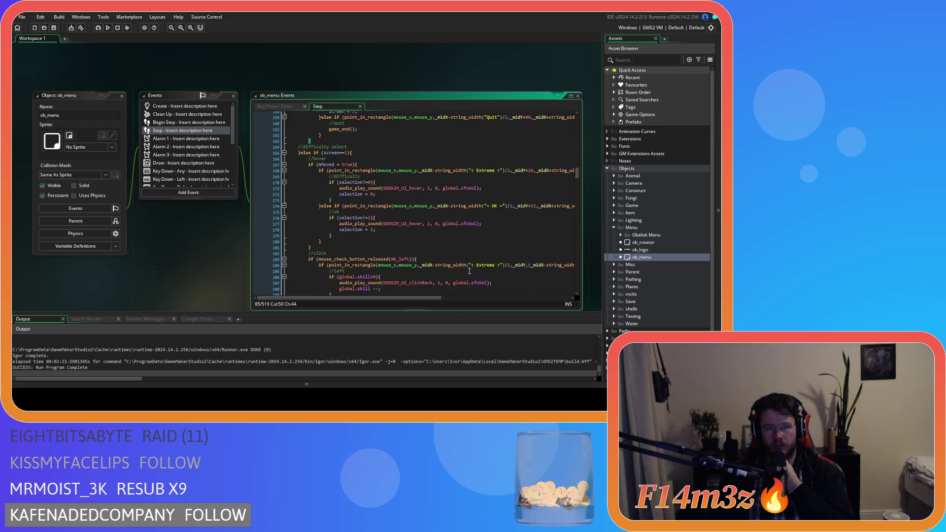
scroll(469, 270, down, 14)
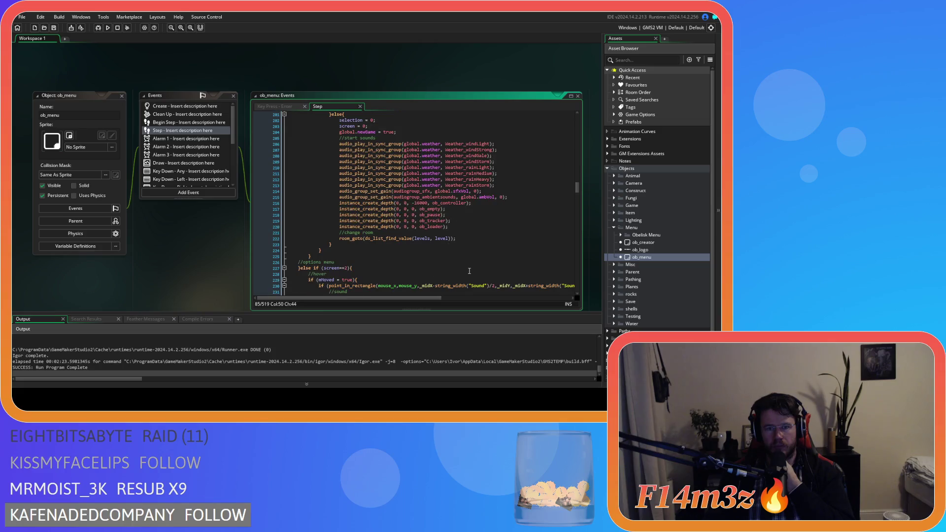
scroll(469, 271, up, 2)
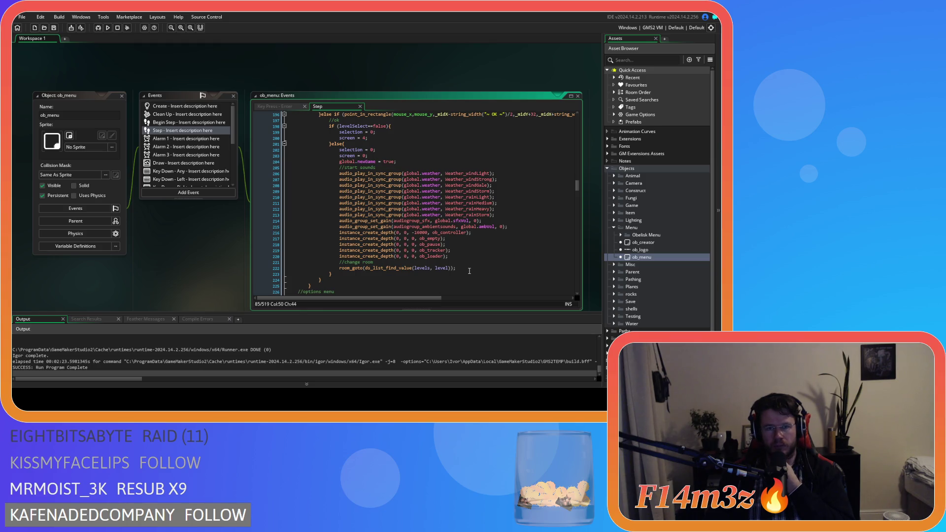
scroll(469, 271, up, 8)
scroll(470, 271, up, 13)
scroll(470, 271, up, 6)
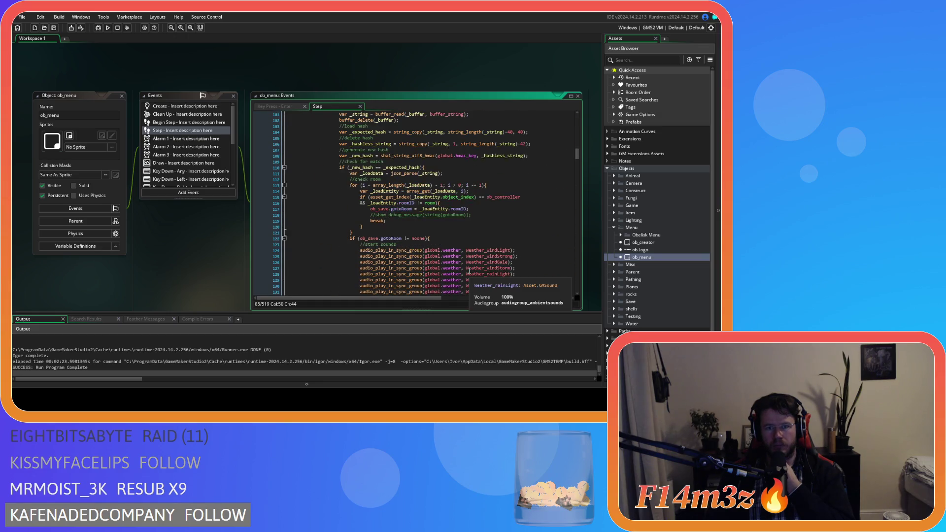
scroll(469, 271, up, 18)
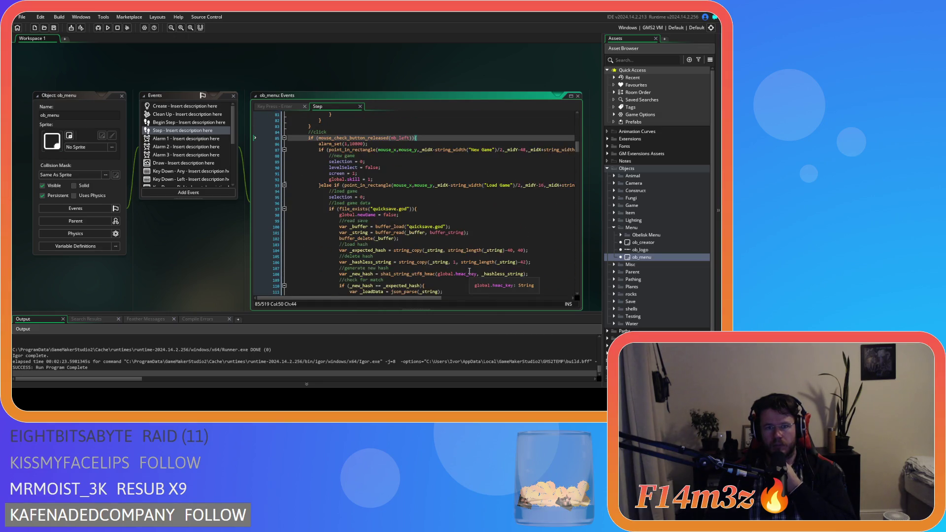
scroll(469, 271, up, 6)
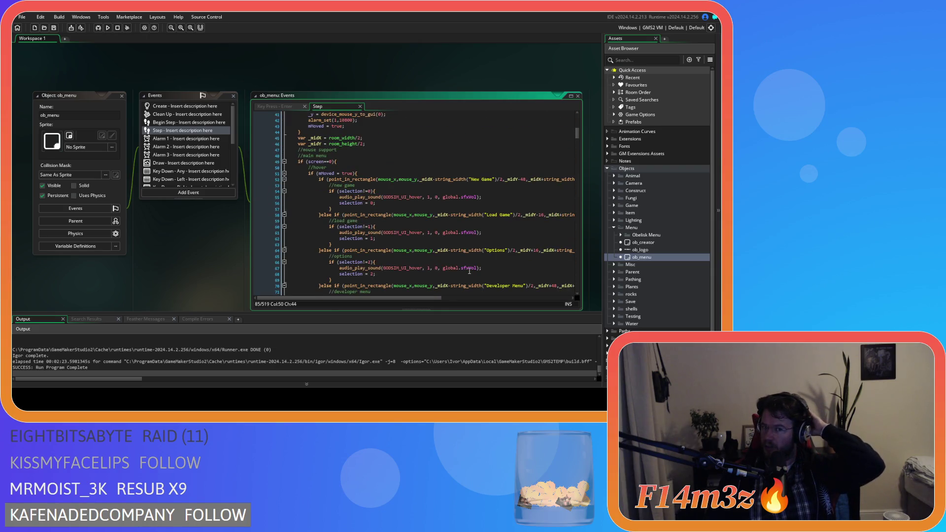
scroll(469, 271, up, 4)
scroll(470, 271, up, 2)
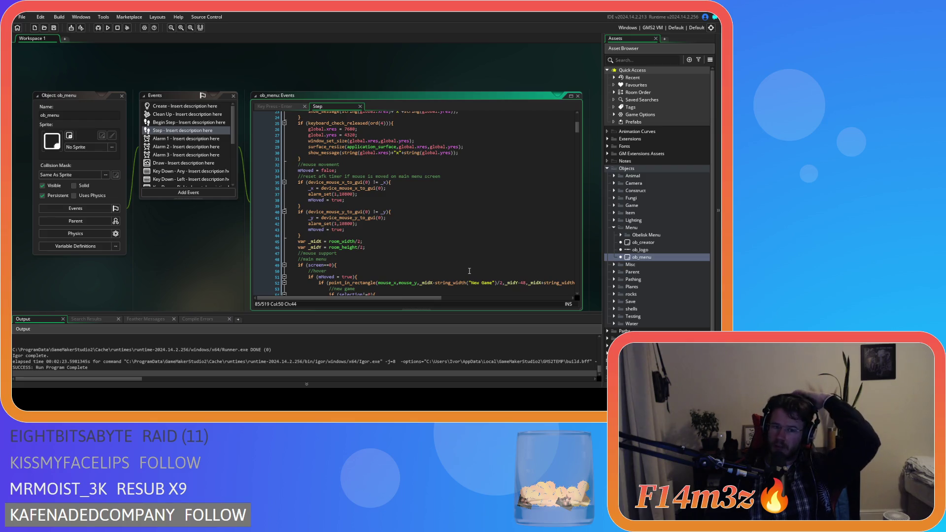
scroll(469, 271, up, 4)
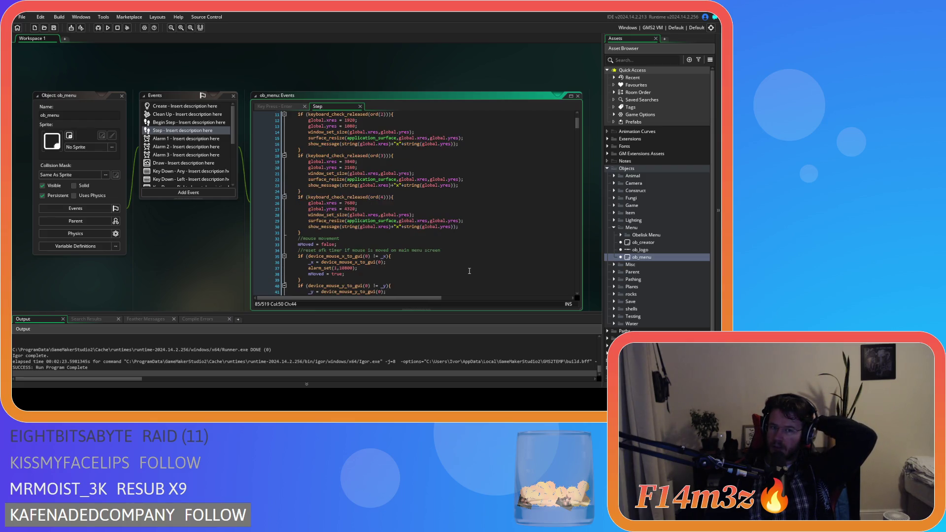
scroll(469, 271, down, 5)
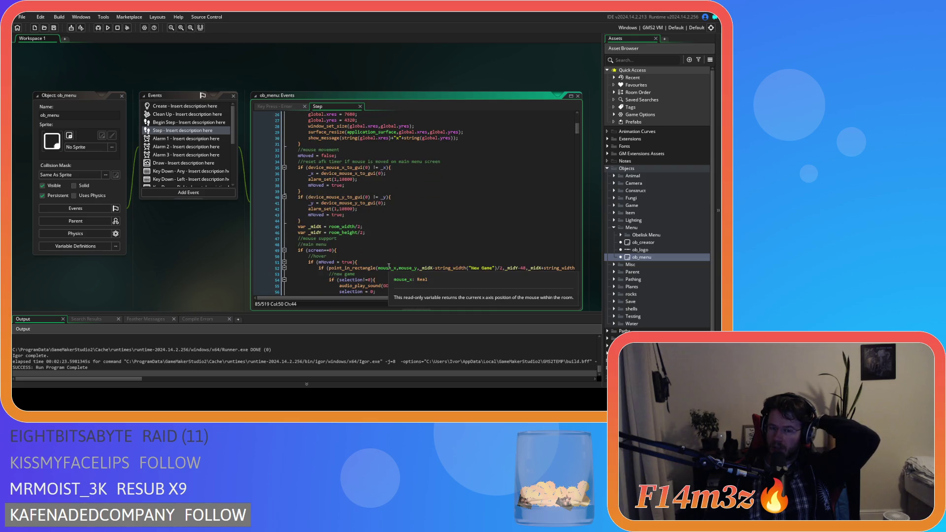
drag(577, 129, 577, 288)
drag(402, 236, 341, 221)
key(shift+Up)
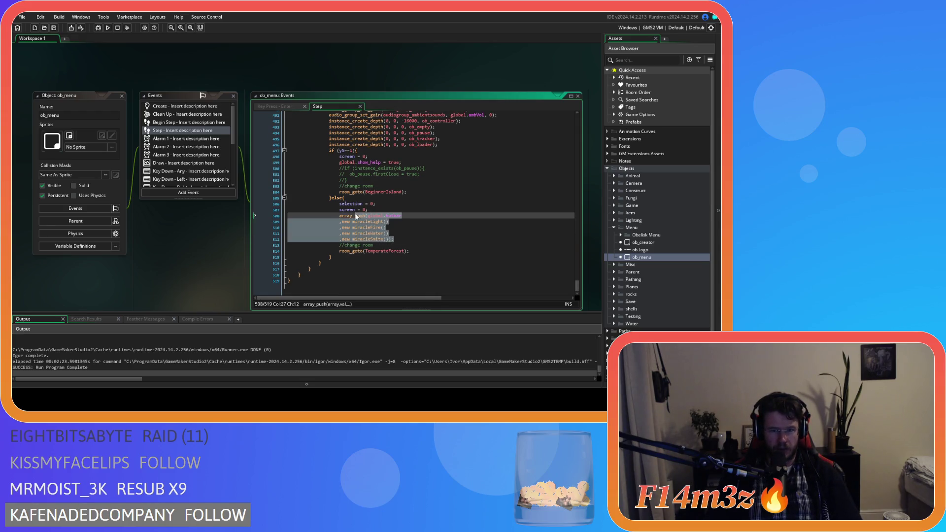
key(ctrl+d)
double_click(394, 215)
text(spellbook)
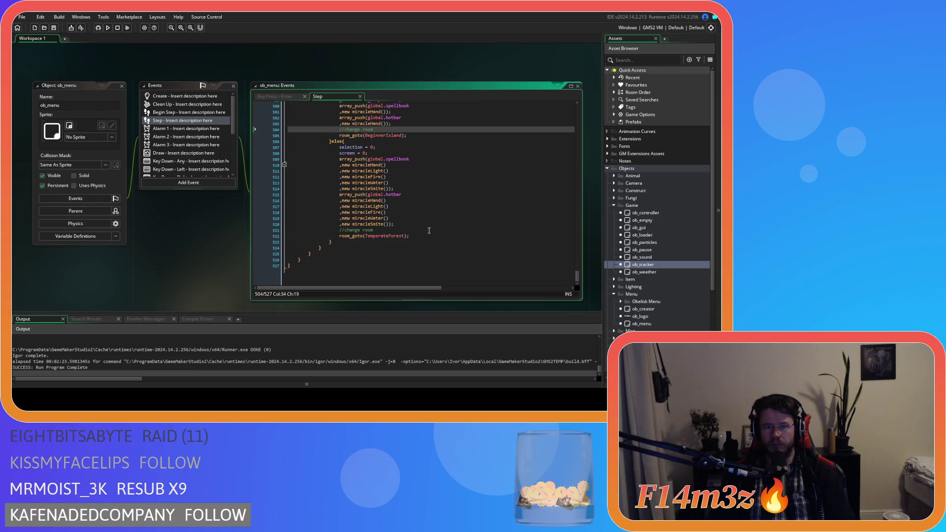
Select and review the spellbook and hotbar blocks below the change room comment.
click(418, 180)
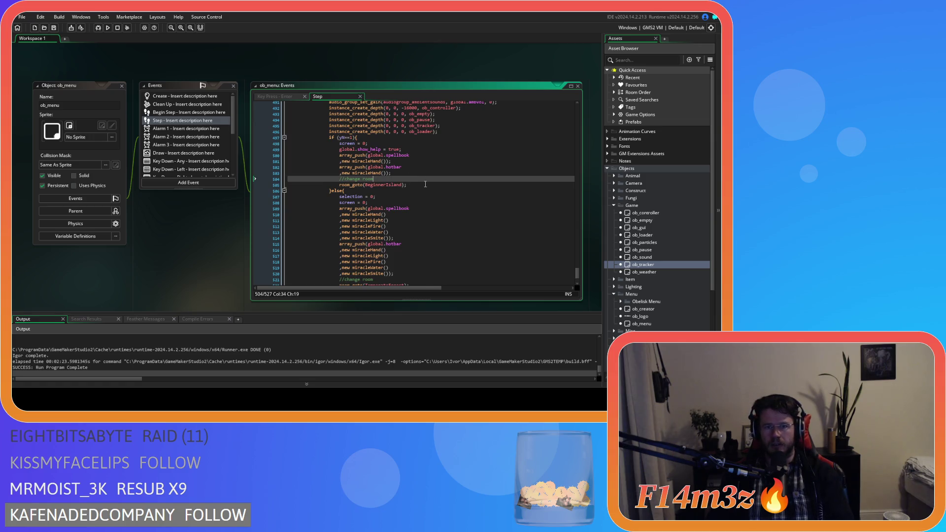
scroll(405, 178, down, 3)
drag(394, 229, 339, 164)
key(ctrl+c)
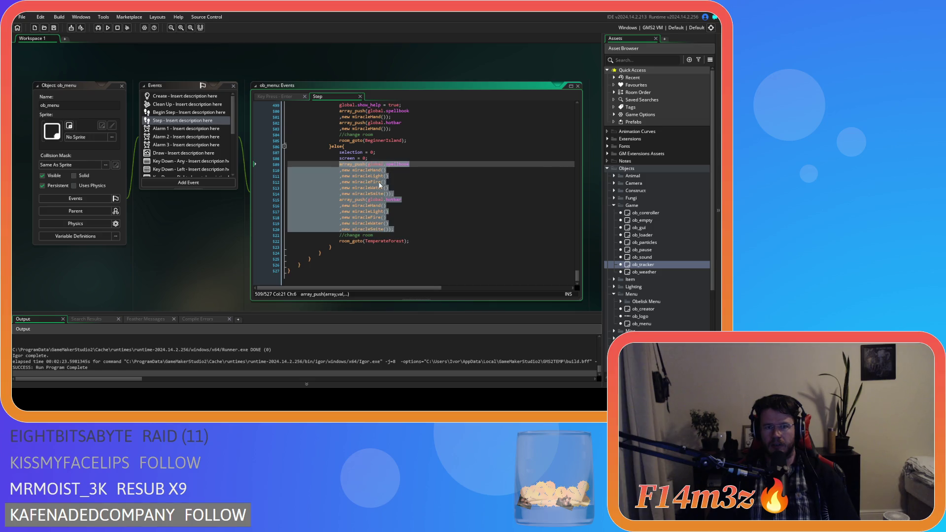
click(417, 200)
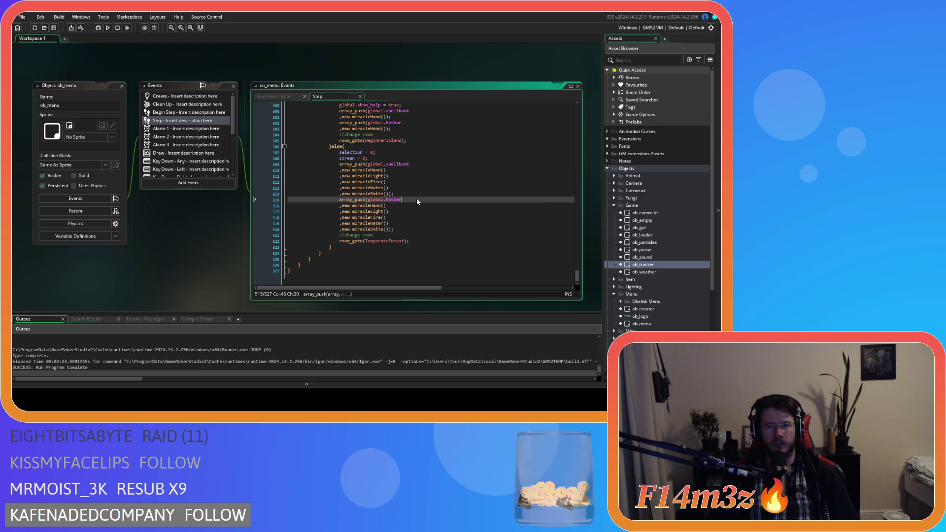
scroll(190, 142, down, 5)
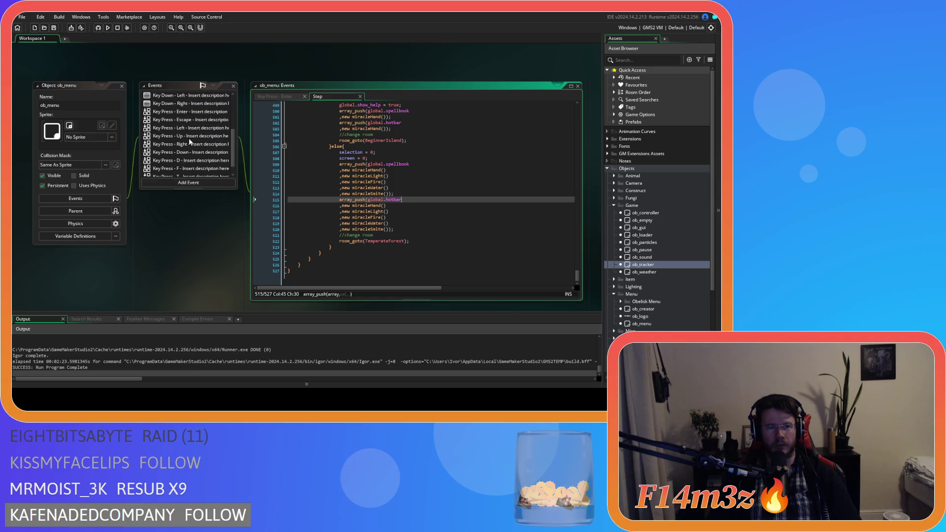
Glance at the Key Press - Escape code, then switch to the Key Press - Enter code.
click(187, 120)
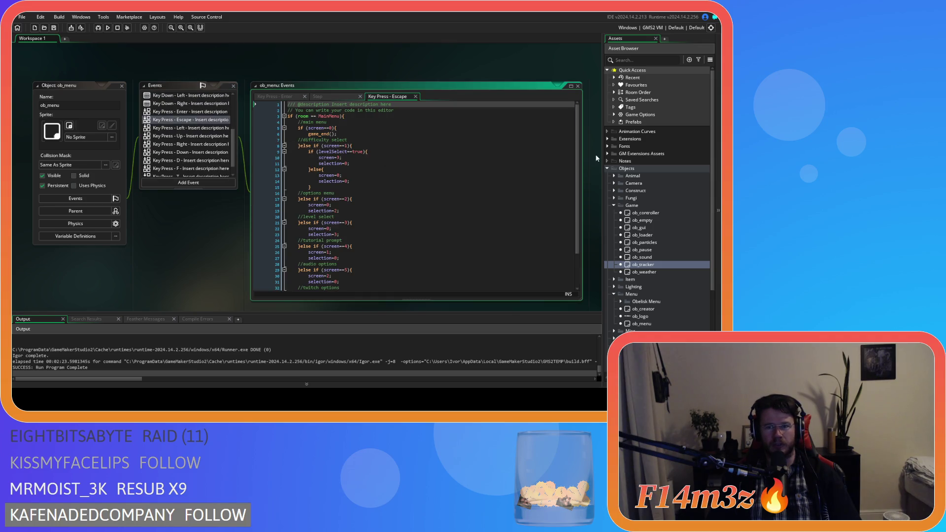
scroll(572, 148, down, 5)
scroll(570, 140, up, 5)
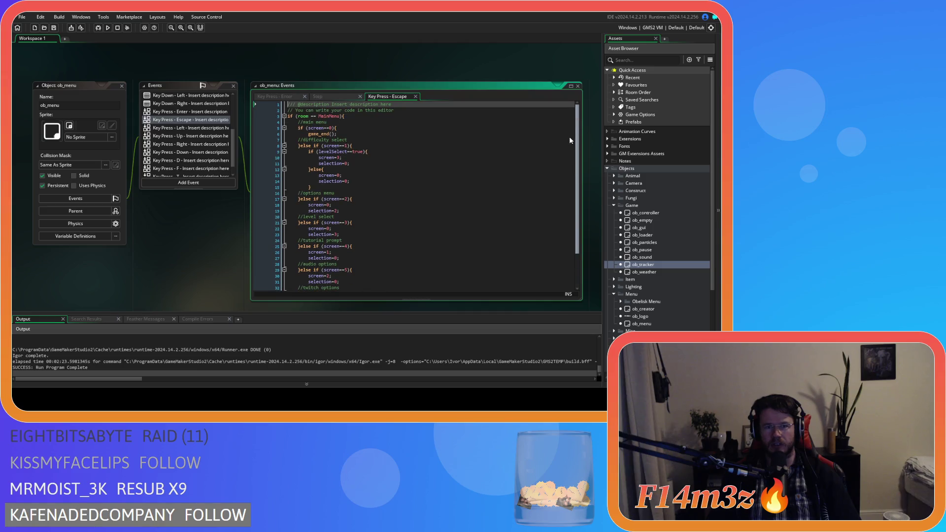
click(416, 97)
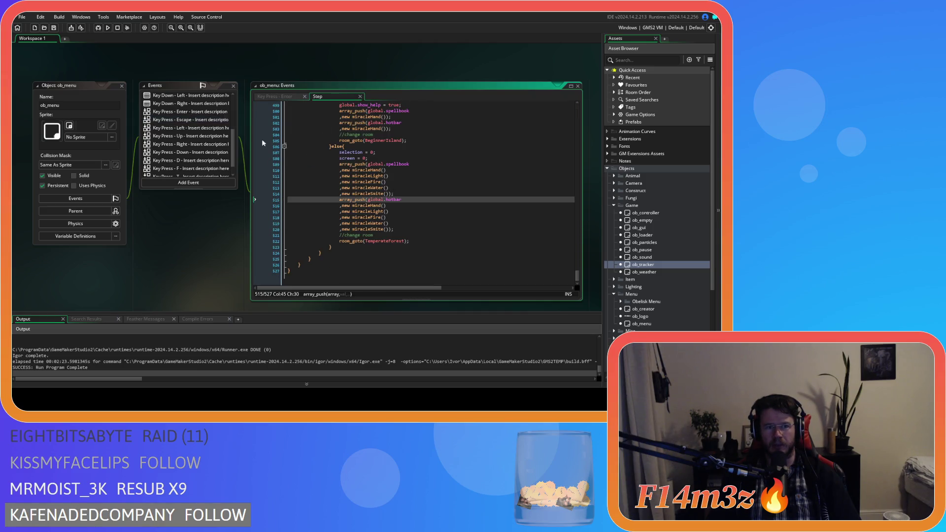
click(190, 112)
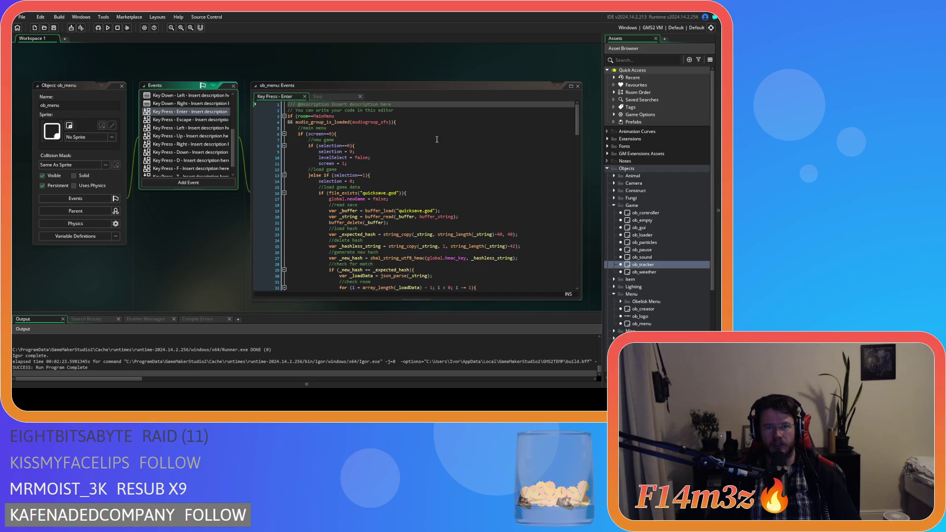
drag(580, 131, 563, 258)
Paste the spellbook and hotbar miracle blocks into both Enter branches, unindenting the second copy.
drag(395, 215, 330, 188)
key(ctrl+v)
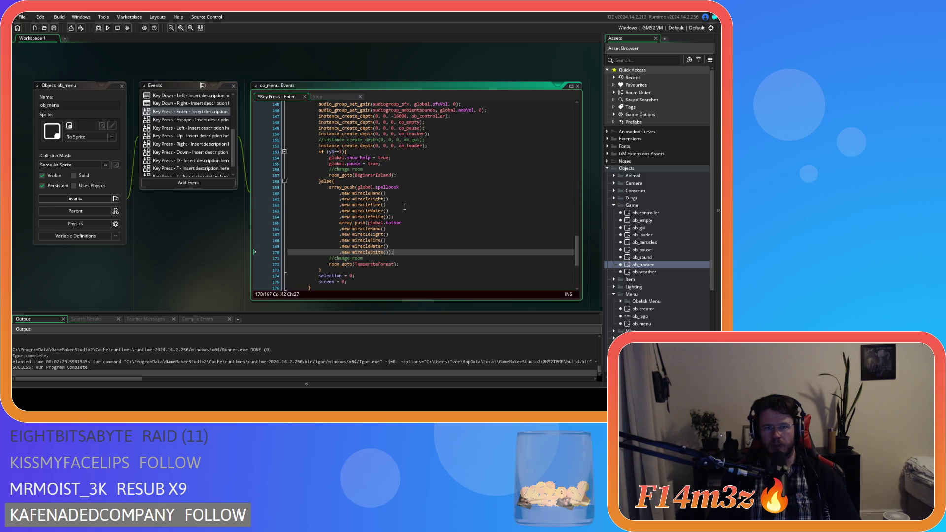
mouse_move(396, 251)
mouse_down()
mouse_move(316, 227)
mouse_move(290, 193)
mouse_up()
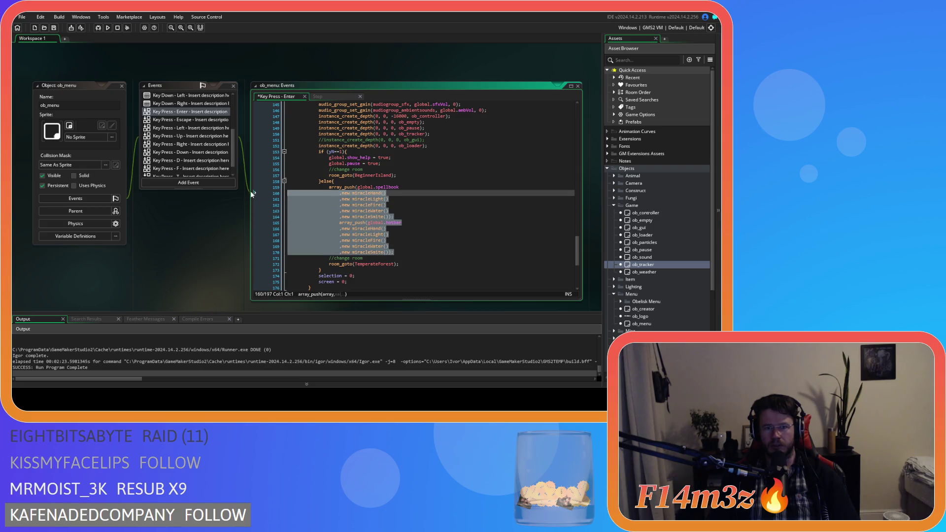
click(397, 164)
key(Return)
key(ctrl+v)
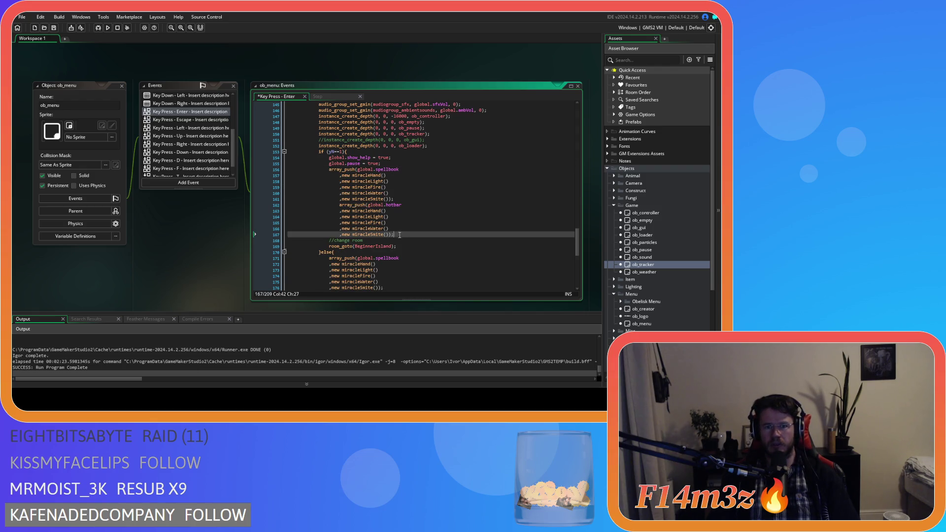
drag(401, 236, 291, 176)
key(shift+Tab)
Trim the yb==1 branch's spellbook and hotbar lists to miracleHand only, then save.
click(373, 198)
key(shift+Up)
key(shift+Up)
key(shift+Up)
key(Delete)
click(380, 211)
key(shift+Up)
key(shift+Up)
key(shift+Up)
key(Delete)
click(417, 186)
key(ctrl+s)
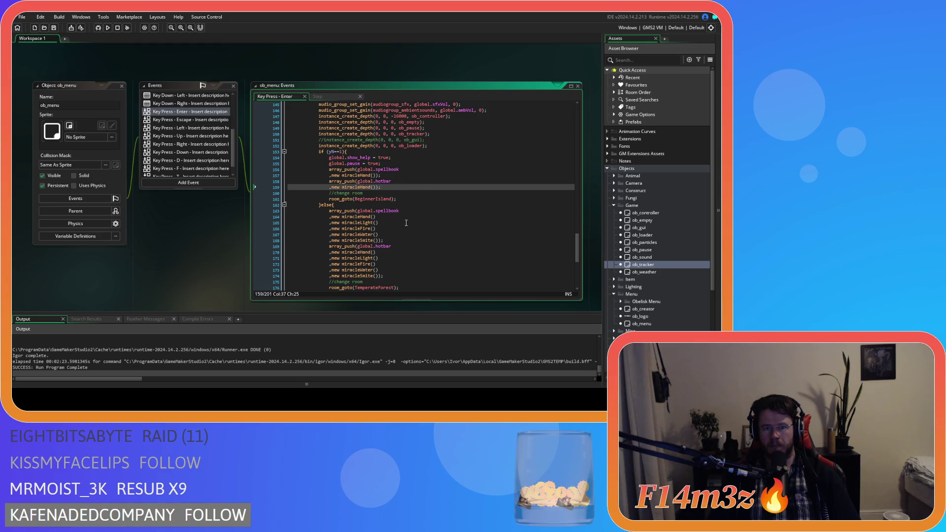
Review the trimmed hotbar lines, then bring up ob_tracker's Create event code.
scroll(406, 221, down, 3)
click(420, 215)
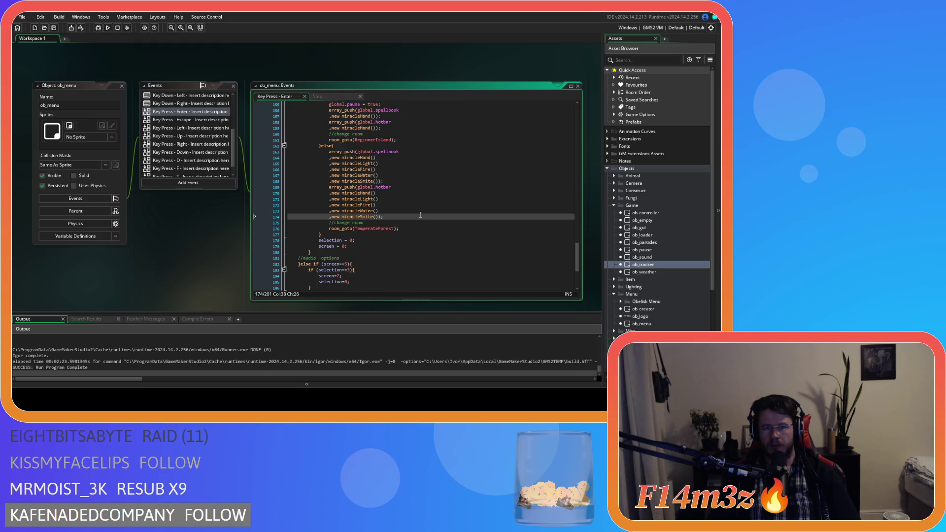
scroll(420, 215, up, 3)
click(426, 188)
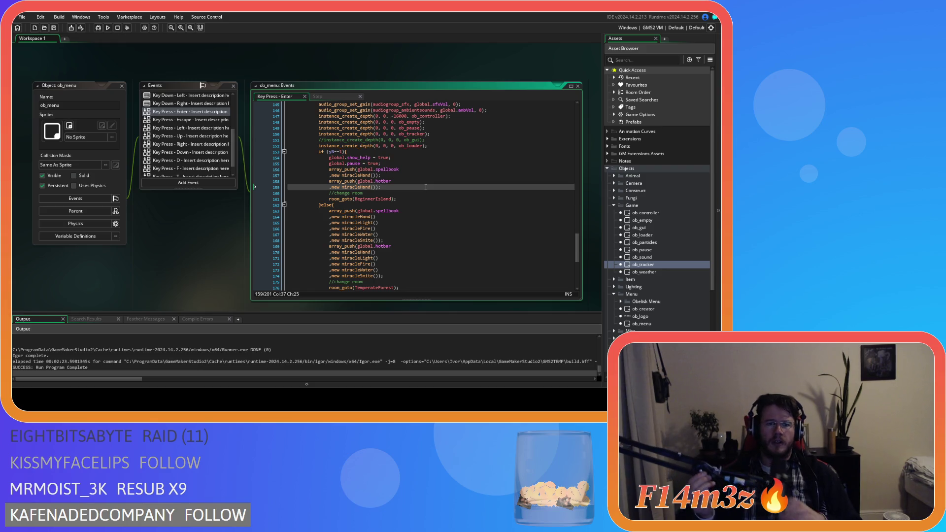
middle_click(414, 134)
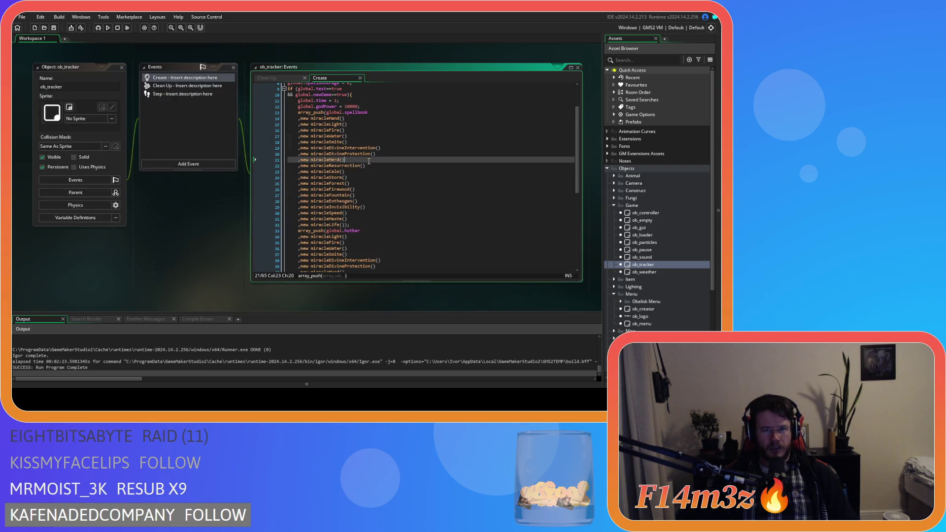
Copy the miracleHand() entry and paste it on a new line under the hotbar push.
drag(345, 119, 300, 123)
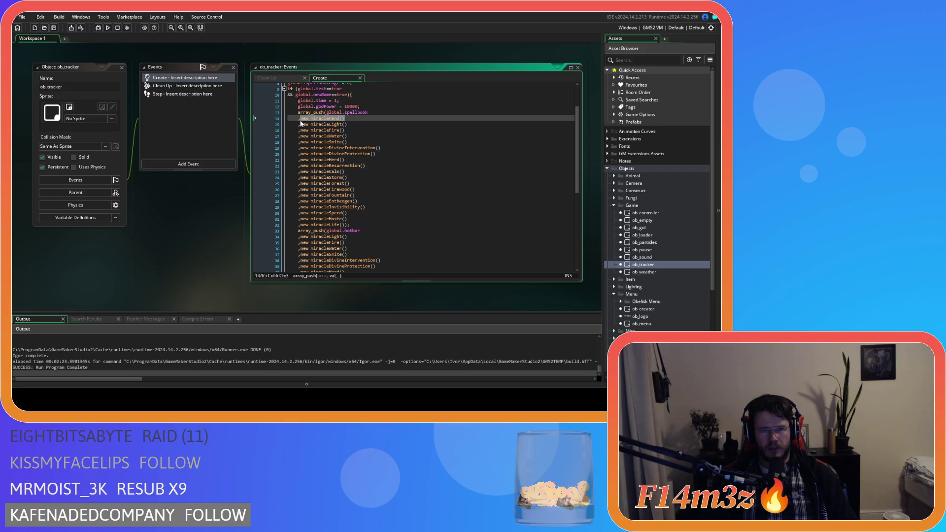
key(ctrl+c)
click(368, 231)
key(Return)
key(ctrl+v)
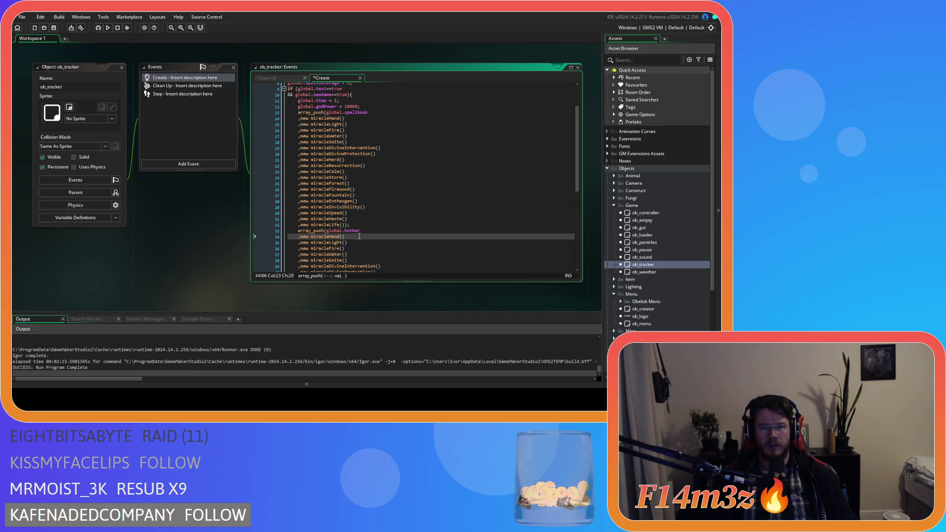
Select the spellbook and hotbar filling blocks and delete them from the Create code.
scroll(359, 236, up, 3)
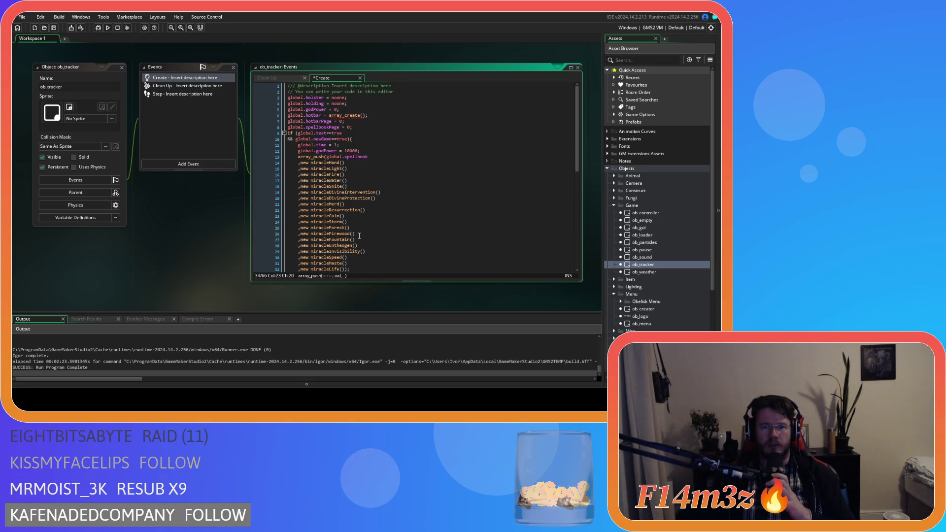
scroll(360, 236, down, 8)
click(353, 255)
drag(359, 256, 298, 156)
scroll(320, 197, up, 7)
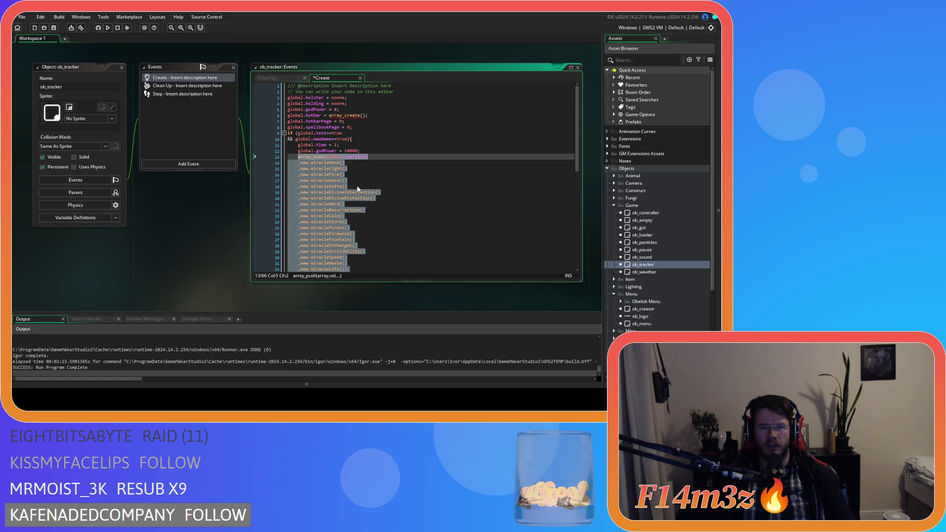
key(BackSpace)
key(BackSpace)
key(BackSpace)
key(BackSpace)
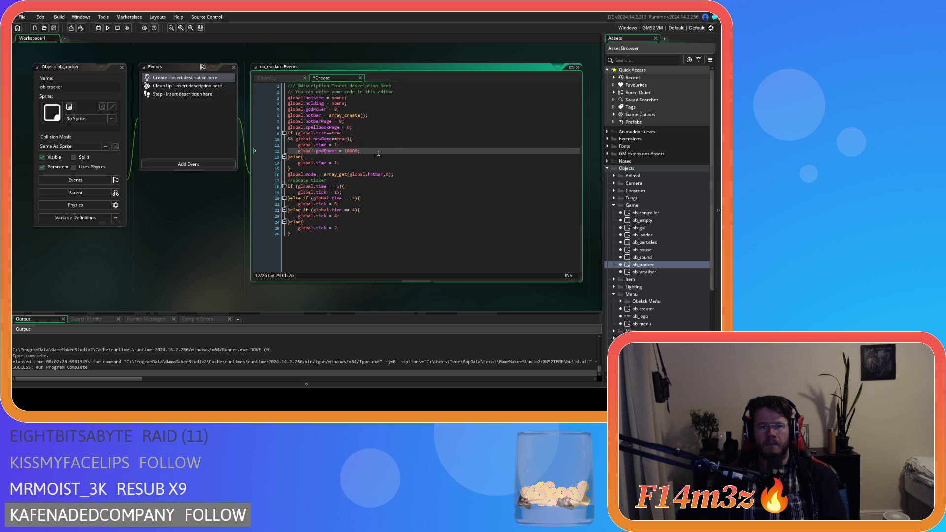
In Key Press - T, replace the show_help check with the pasted miracle lists and save.
scroll(200, 220, up, 5)
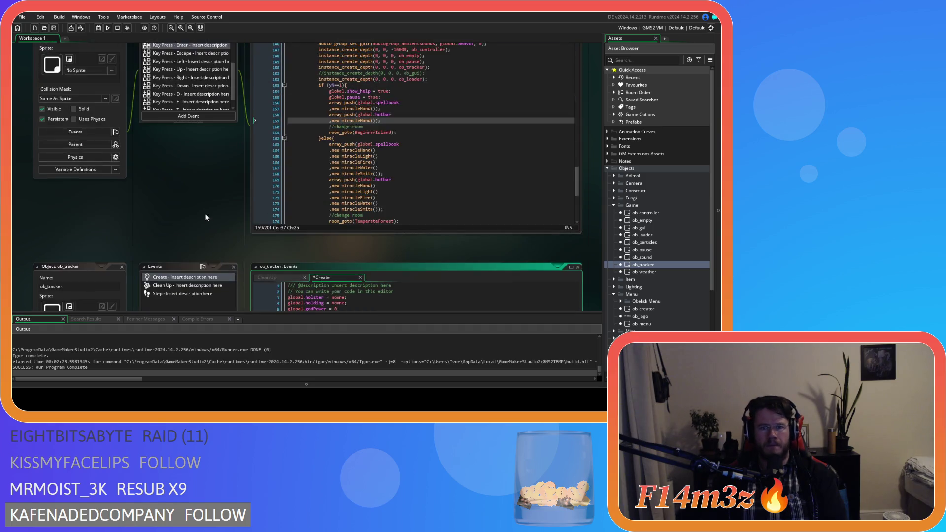
scroll(212, 205, down, 3)
scroll(187, 104, down, 1)
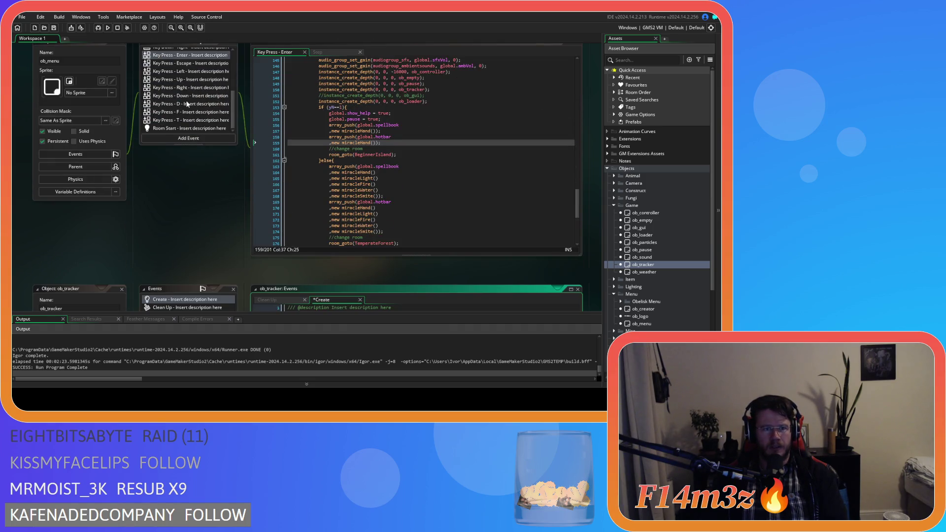
click(188, 123)
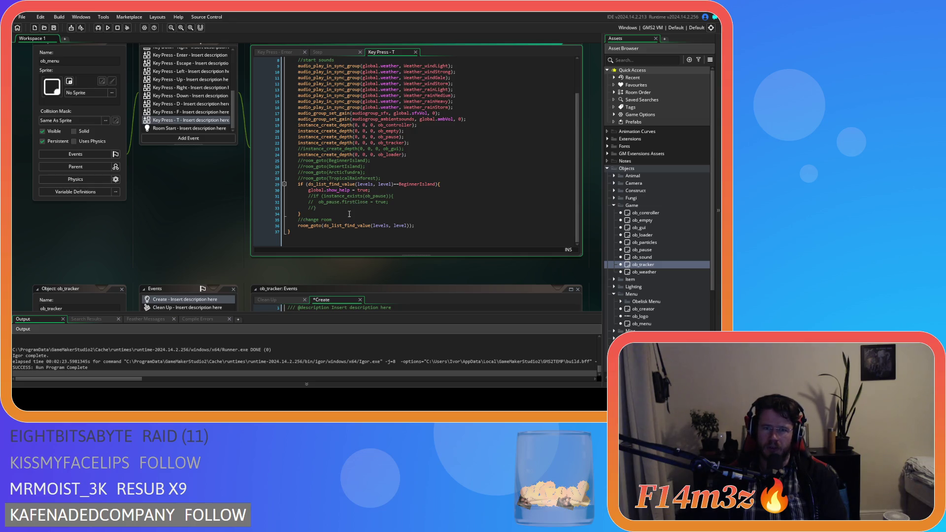
click(377, 189)
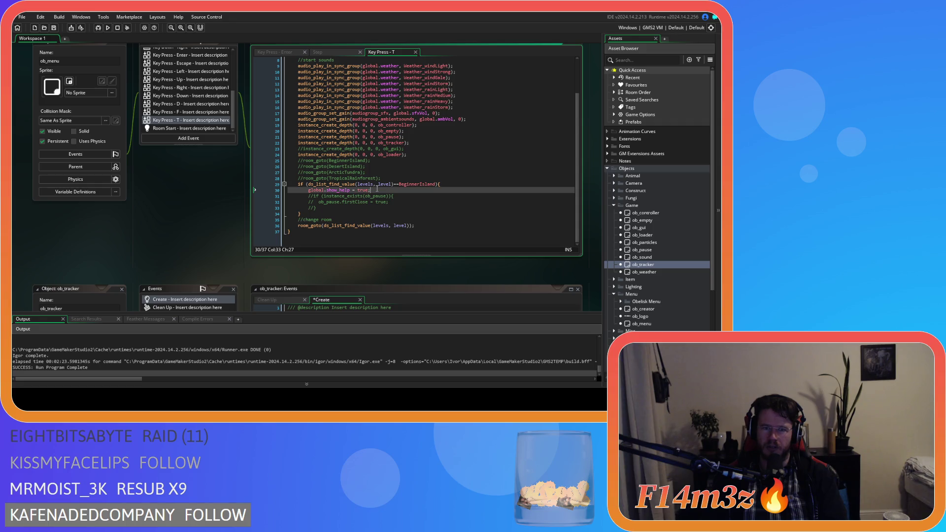
drag(309, 215, 299, 163)
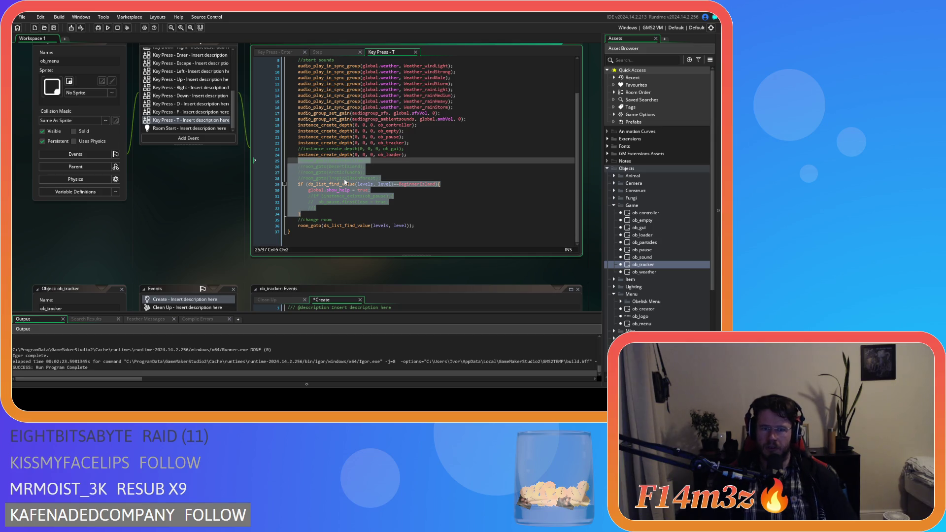
key(ctrl+v)
scroll(372, 199, up, 9)
key(ctrl+s)
Review the pasted spellbook list, then close all open editor windows.
click(397, 163)
scroll(395, 164, down, 8)
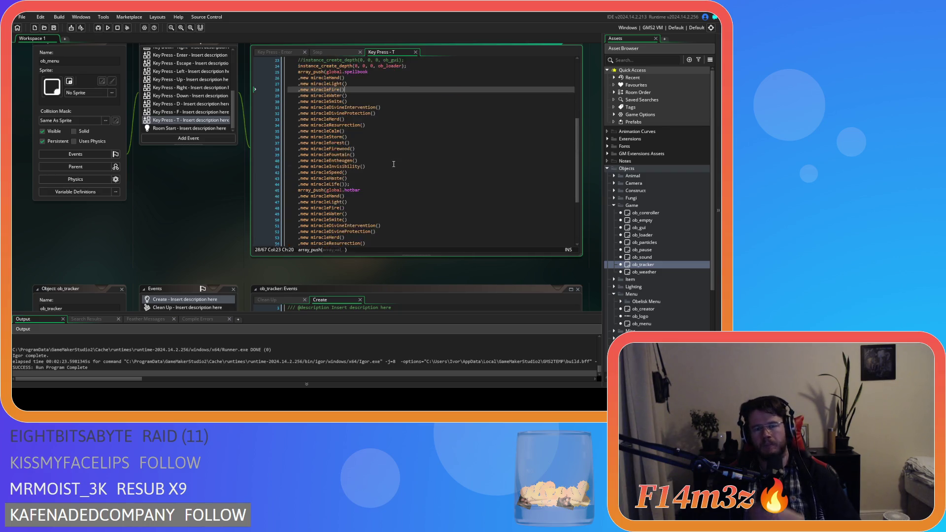
scroll(393, 163, up, 8)
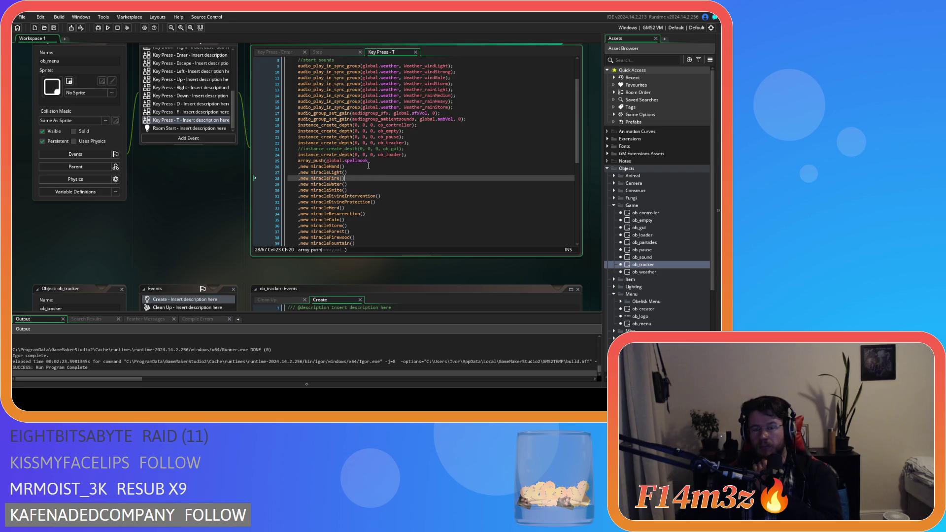
scroll(369, 165, up, 3)
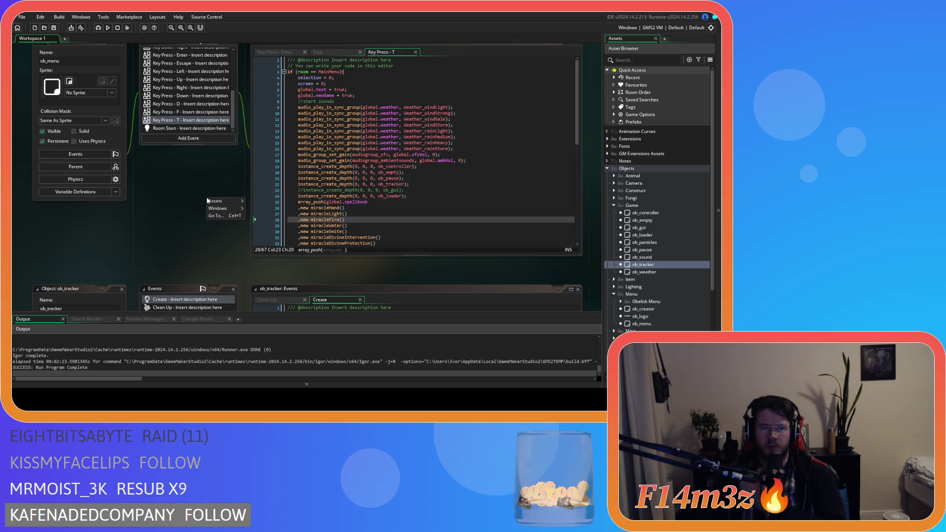
drag(252, 256, 251, 232)
key(ctrl+shift+w)
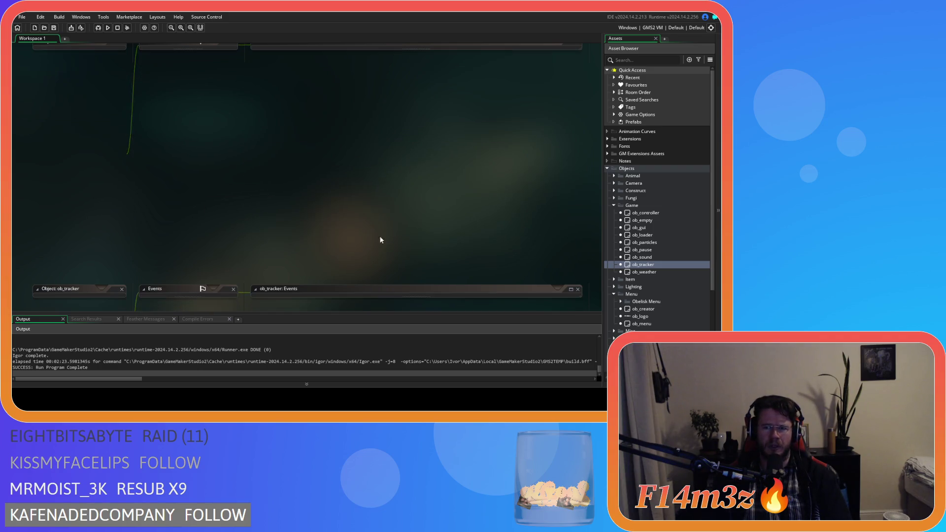
Collapse the Menu and Game object folders and rebuild and run the game with F5.
click(614, 294)
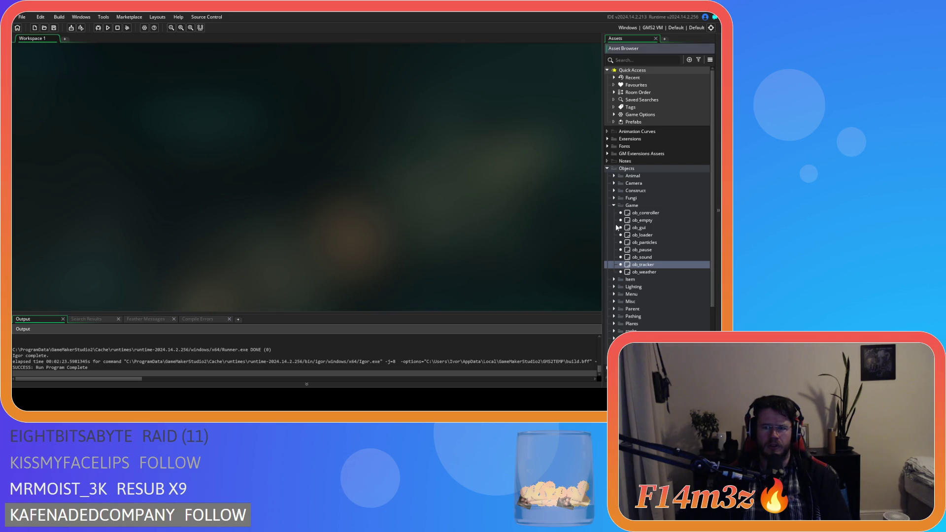
click(614, 205)
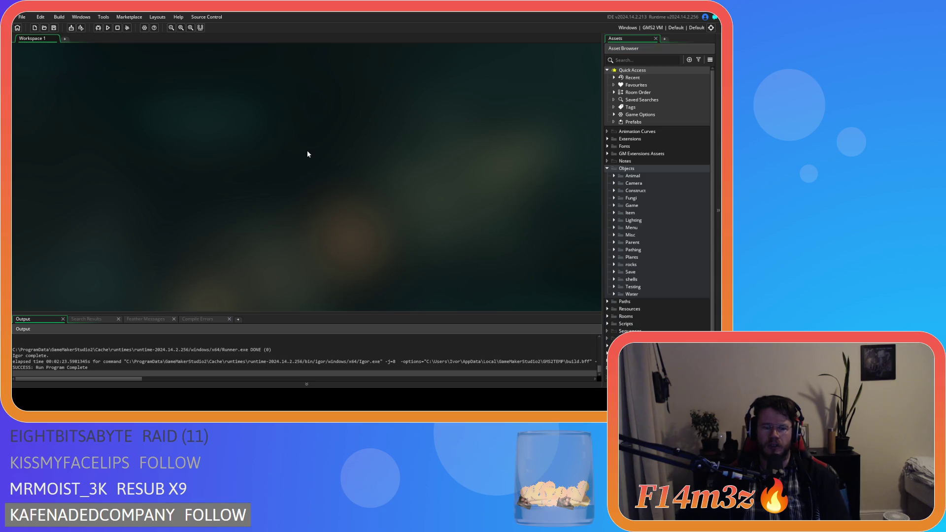
key(F5)
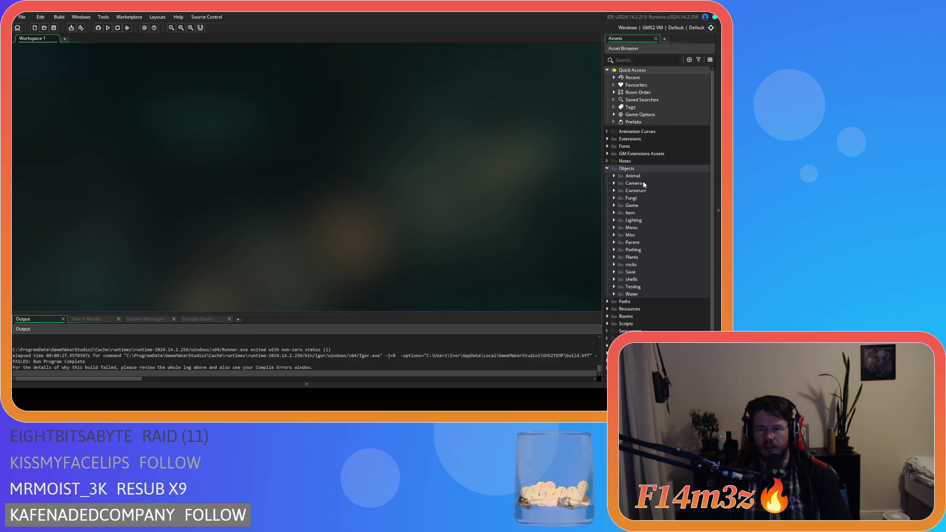
Expand Objects > Game and open ob_controller's Create event code.
click(615, 206)
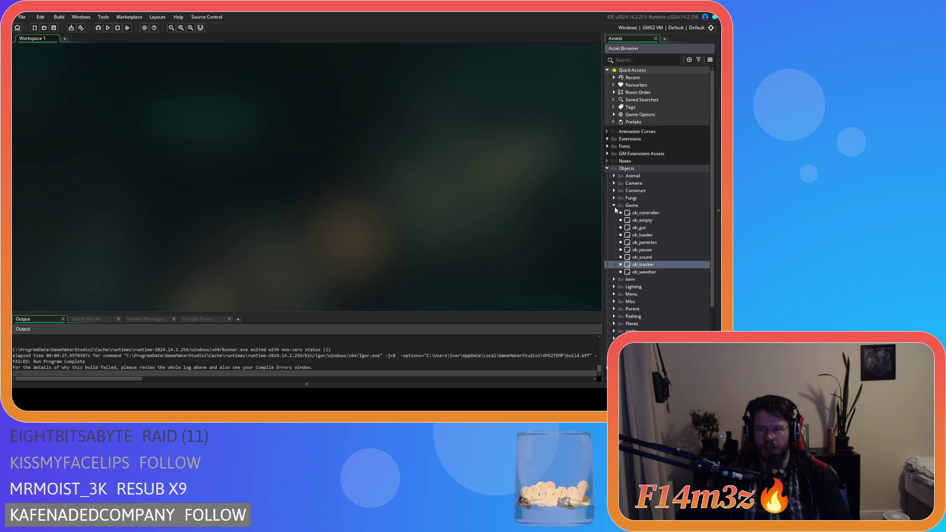
click(614, 206)
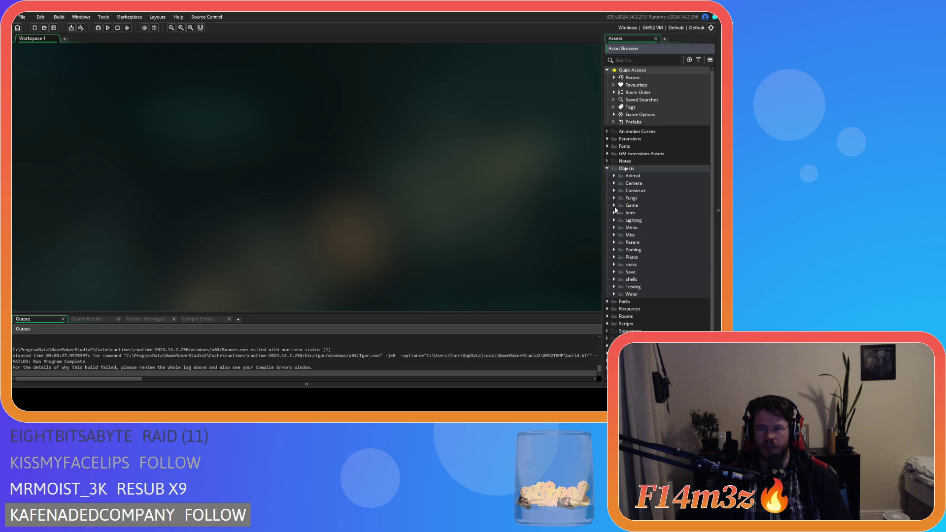
click(614, 206)
click(614, 205)
click(614, 205)
click(614, 206)
click(615, 191)
click(614, 190)
click(614, 205)
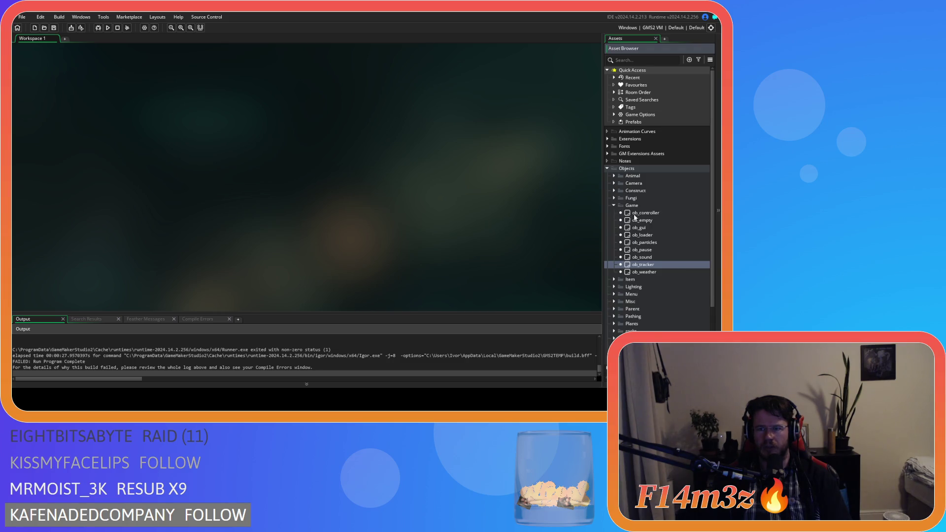
double_click(644, 212)
click(269, 107)
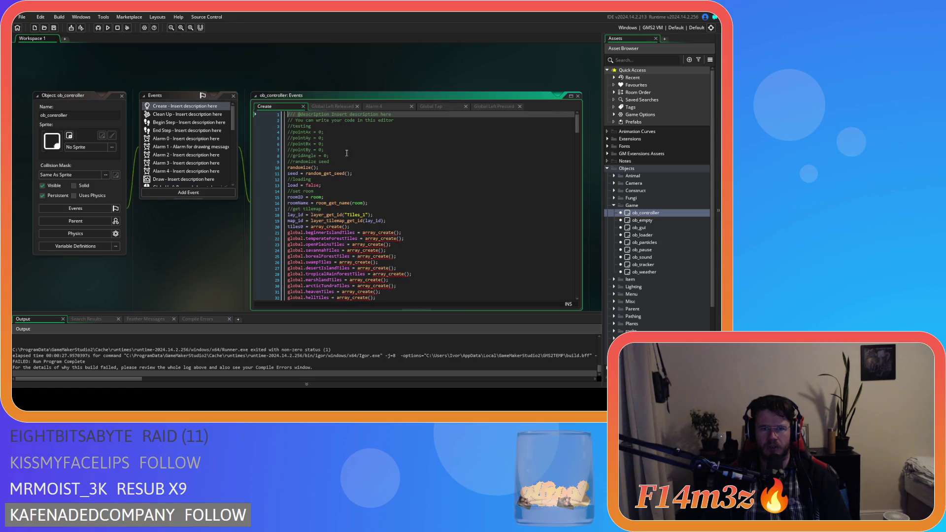
Search ob_controller's Create code for 'mode', then close the search bar.
click(369, 170)
key(ctrl+f)
text(mode)
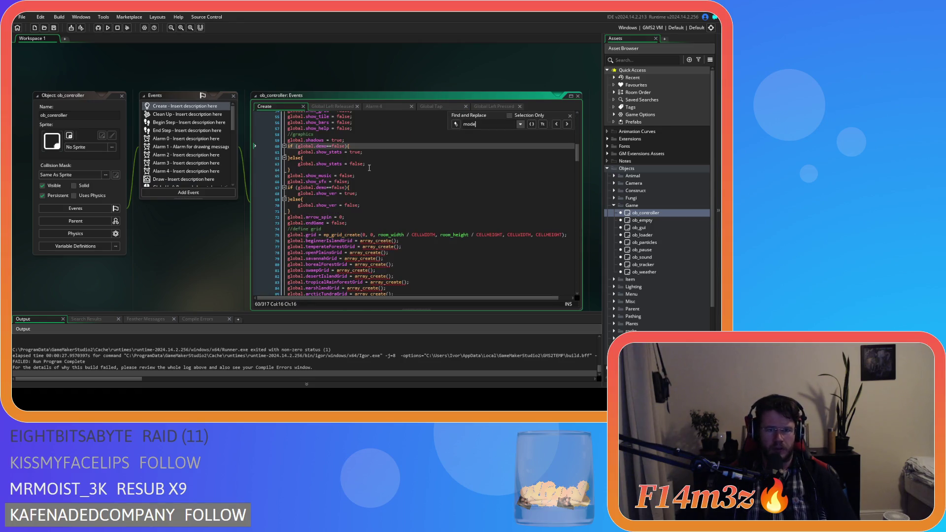
click(571, 116)
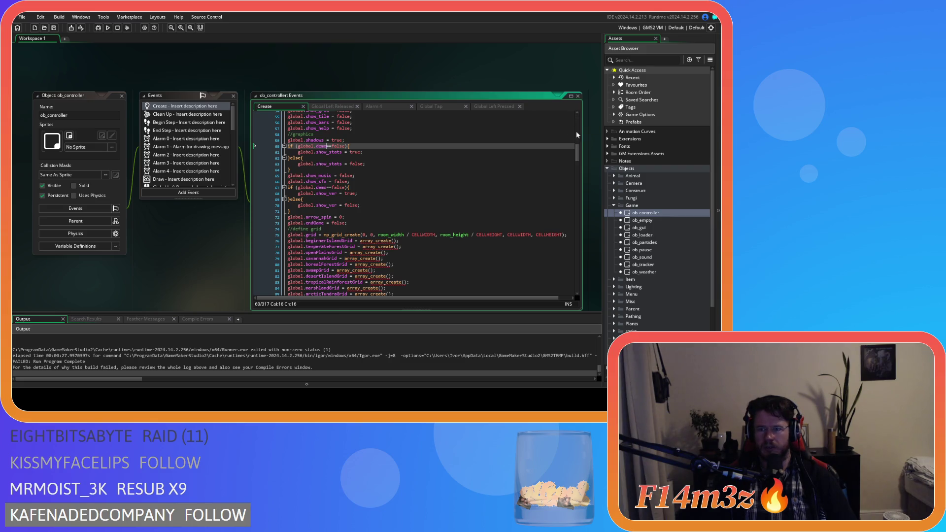
In ob_tracker's Create code, delete the global.mode assignment on line 16.
double_click(653, 265)
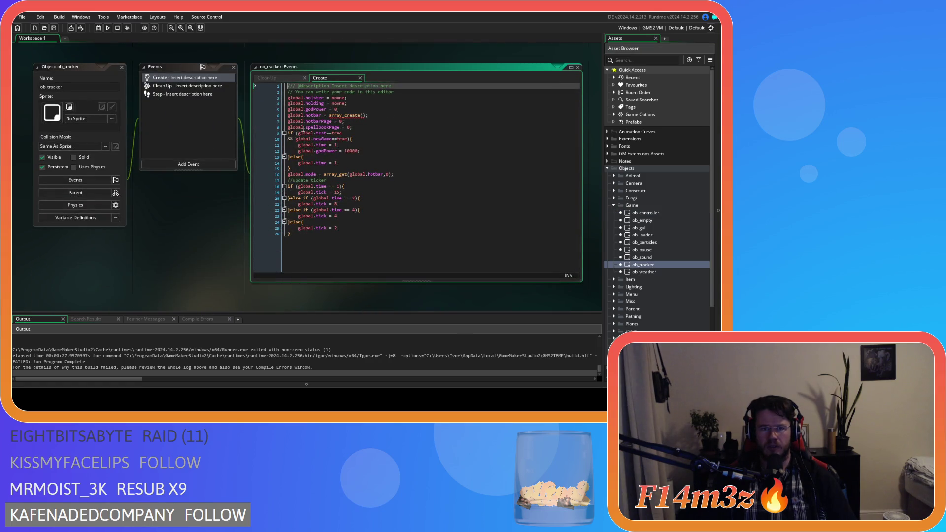
click(372, 129)
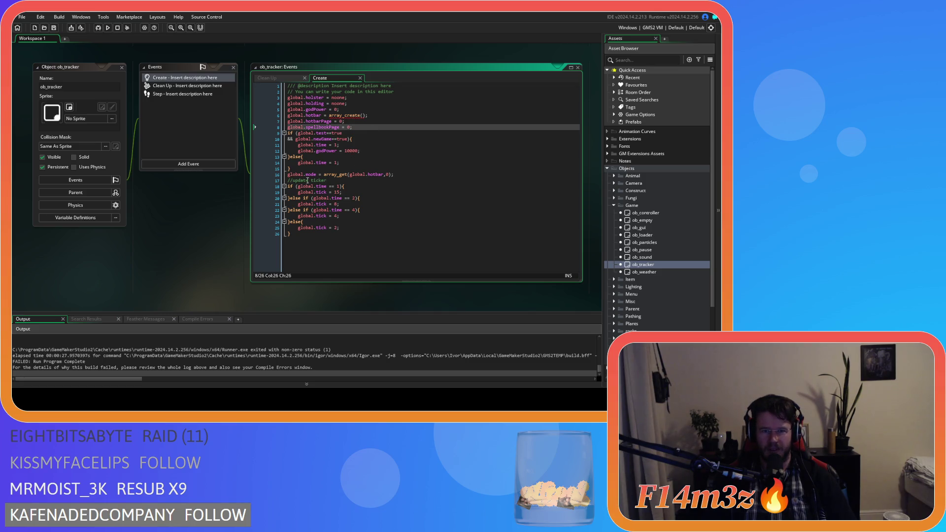
drag(288, 175, 392, 176)
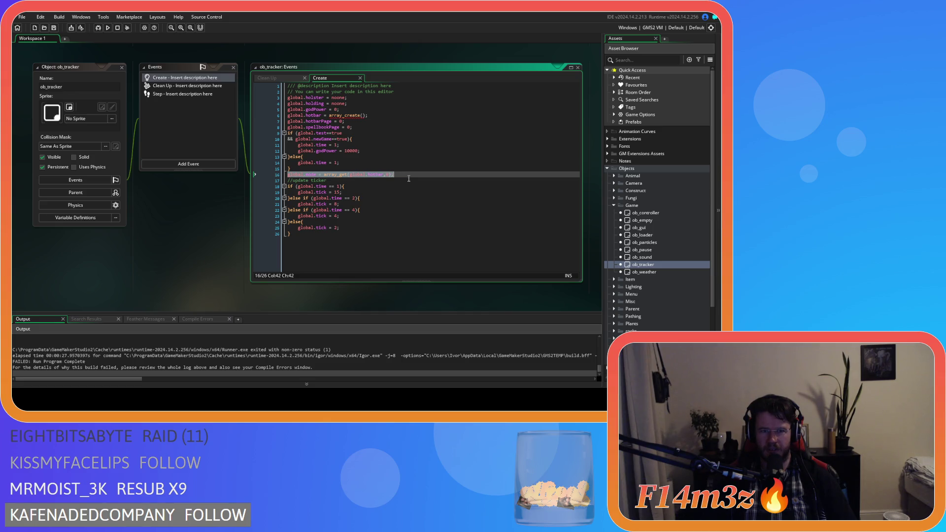
key(BackSpace)
key(BackSpace)
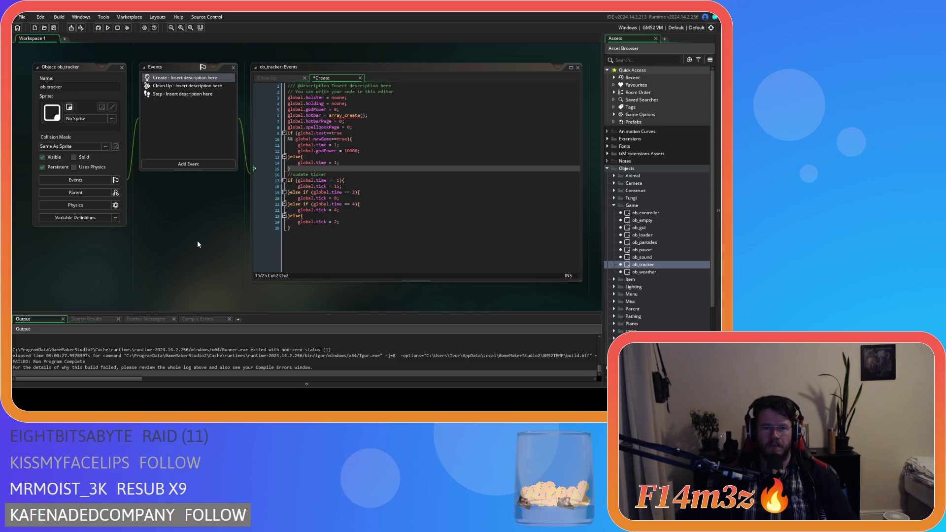
key(ctrl+shift+f)
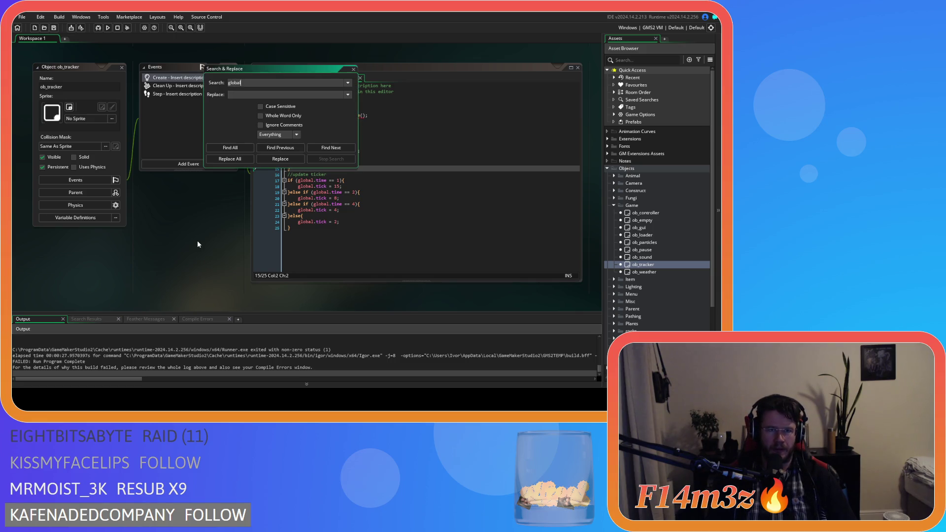
Find all 'global.mode =' assignments project-wide, then close the search and ob_tracker editors.
text(.mode )
text(=)
click(241, 146)
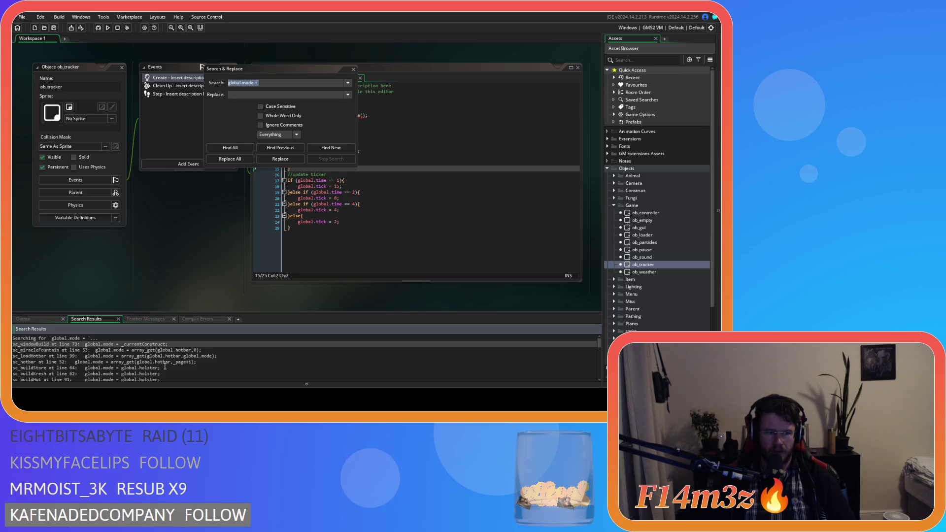
click(354, 69)
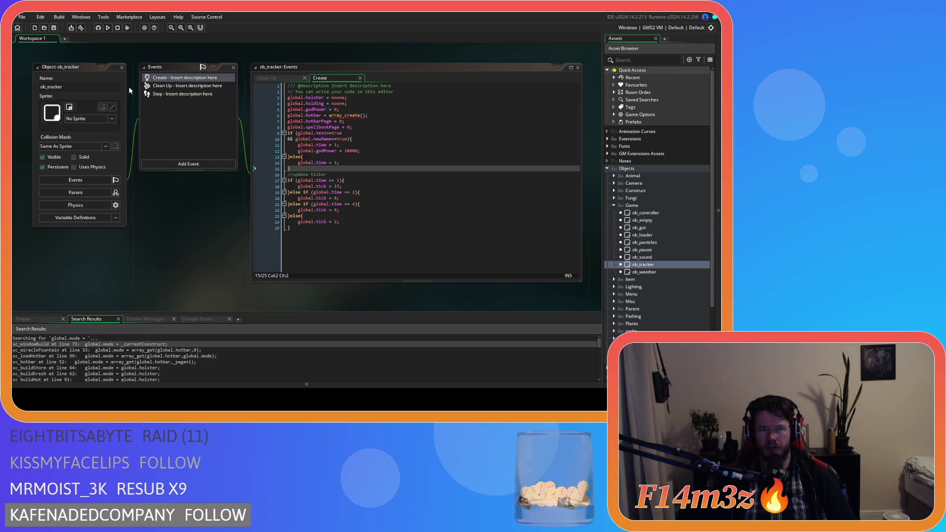
click(121, 69)
Expand the Menu objects folder and open ob_menu for editing.
scroll(311, 254, up, 2)
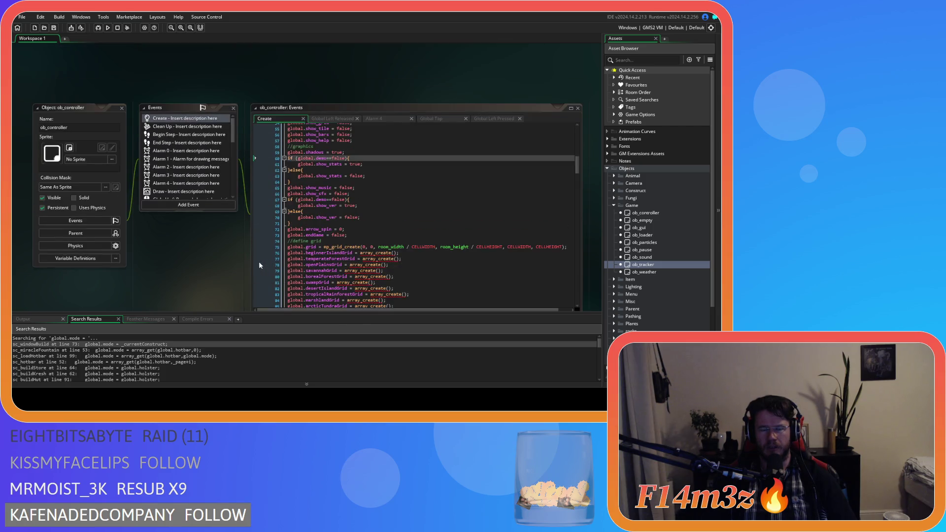
scroll(253, 259, up, 1)
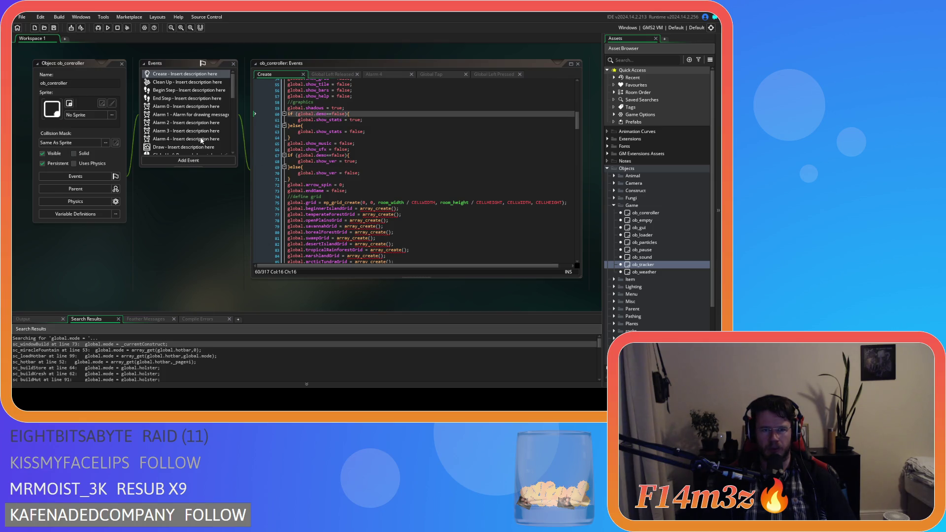
key(ctrl+shift+w)
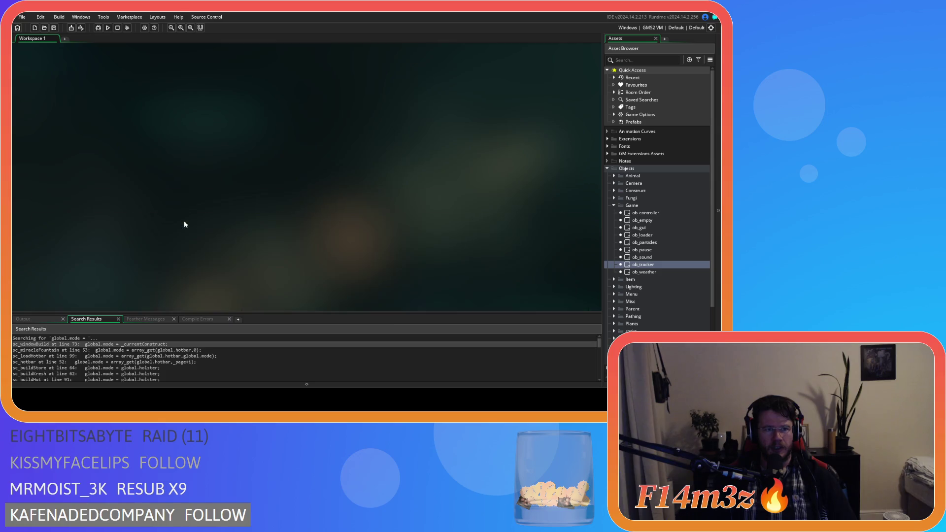
key(ctrl+z)
scroll(652, 297, down, 4)
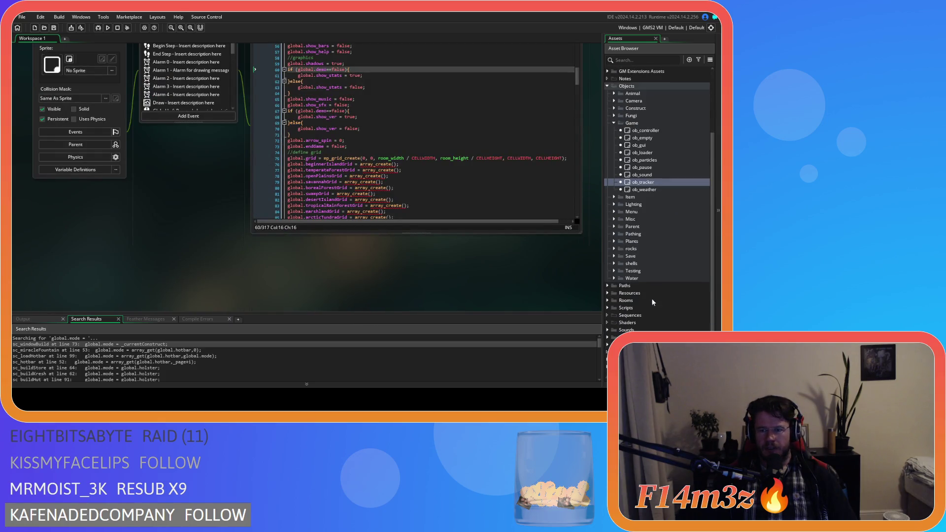
click(615, 212)
double_click(660, 240)
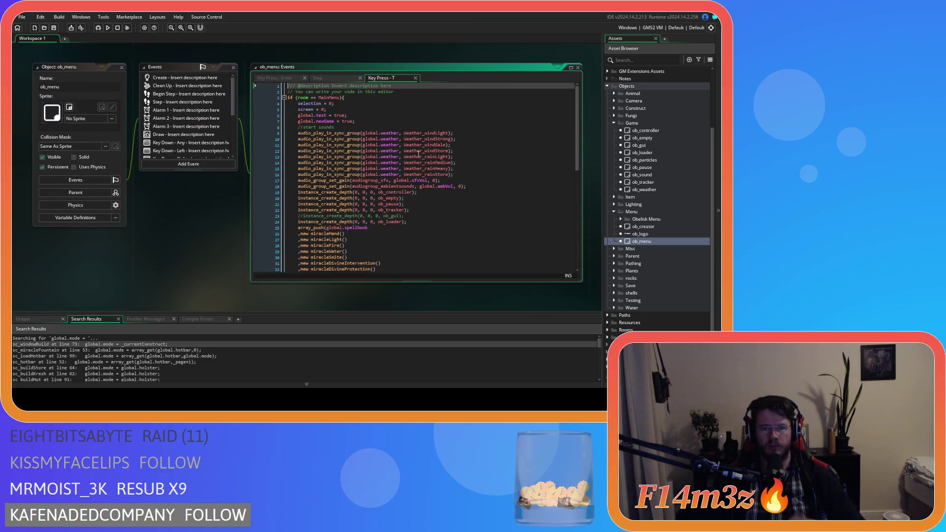
Paste the global.mode assignment on a new line after the last hotbar entry, line 64.
scroll(363, 222, down, 12)
click(362, 240)
key(Return)
key(ctrl+v)
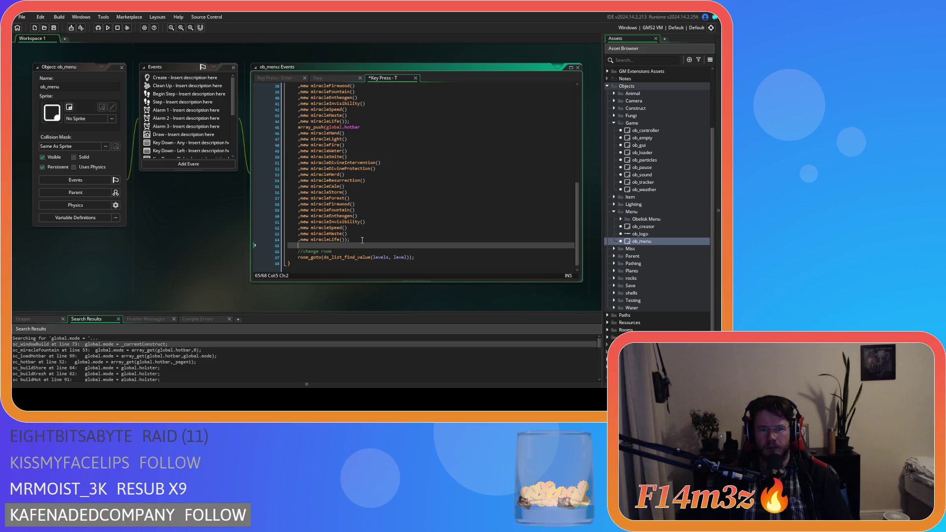
Save the Key Press - T code, build and run the game, then select the new global.mode line.
key(ctrl+s)
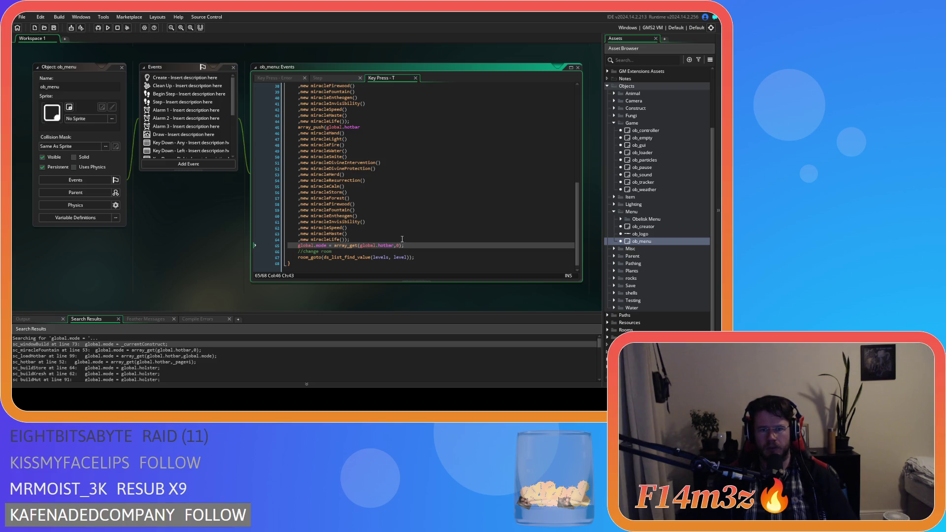
key(F5)
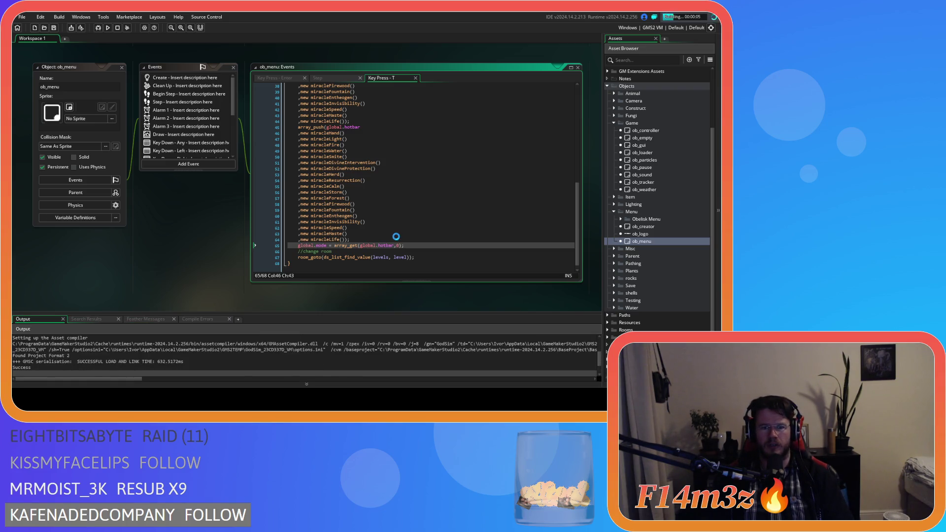
scroll(397, 237, up, 3)
scroll(396, 237, down, 3)
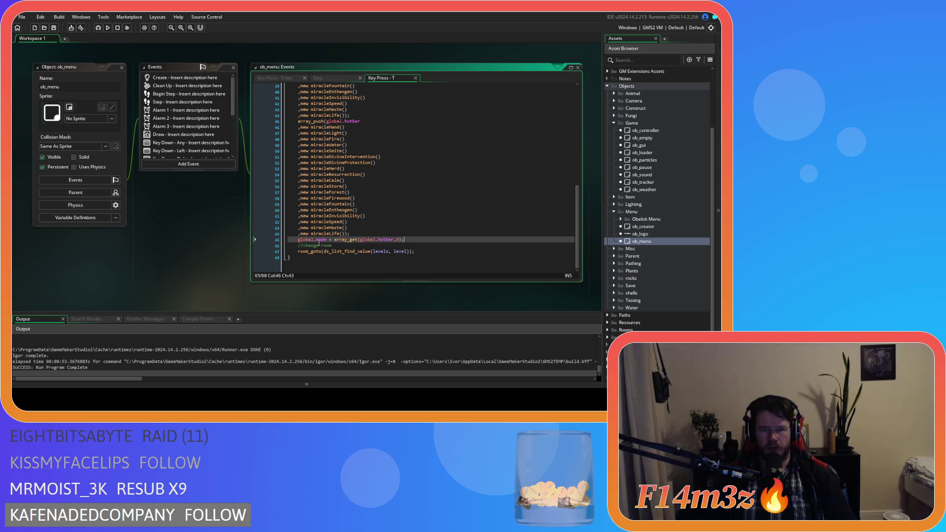
drag(398, 241, 299, 239)
key(ctrl+c)
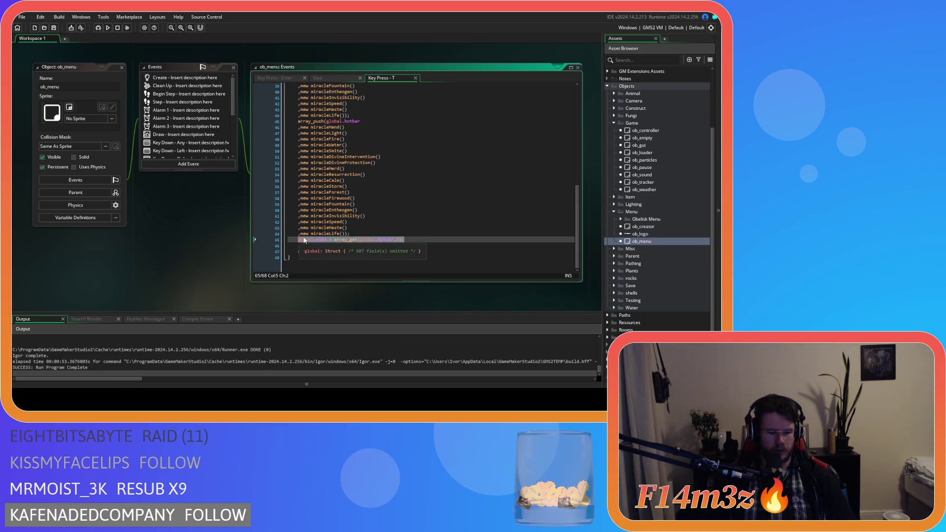
In the Step event, paste the global.mode line after the first branch's hotbar array_push.
click(340, 78)
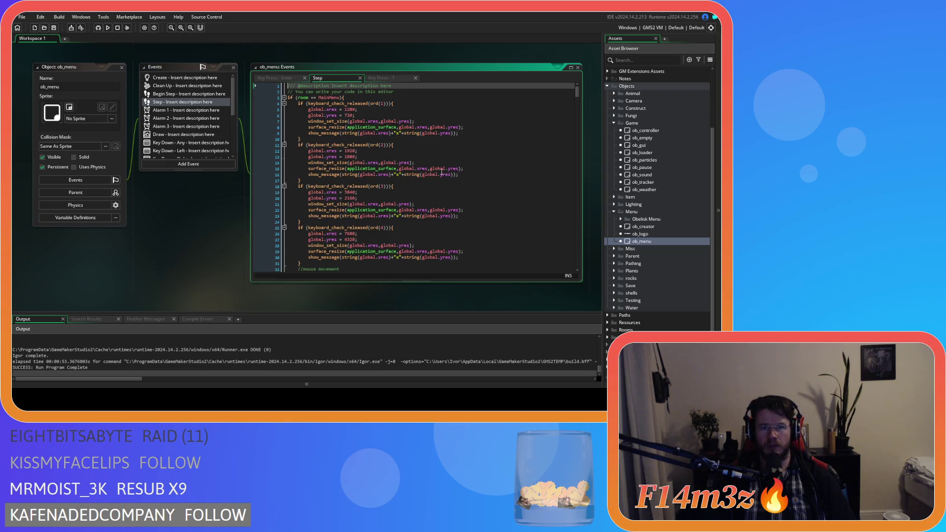
scroll(431, 191, down, 20)
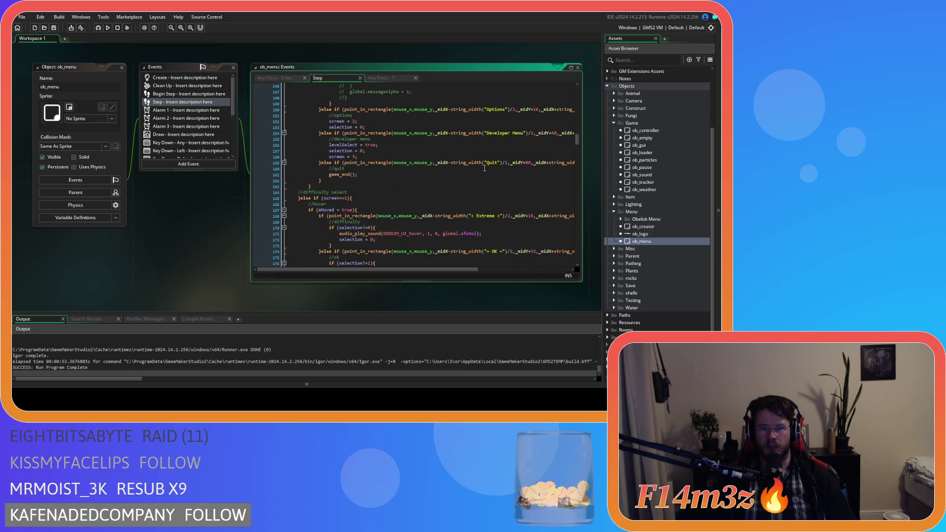
scroll(463, 177, up, 10)
scroll(488, 182, up, 5)
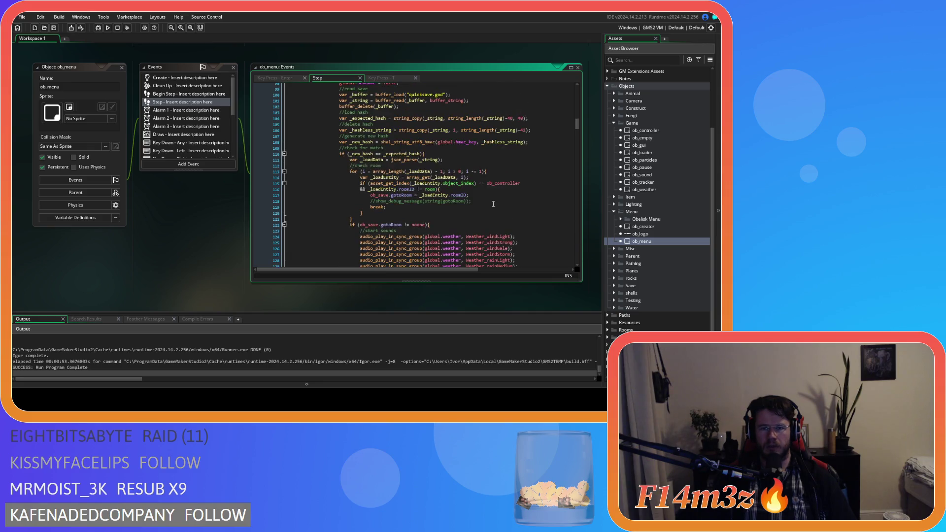
scroll(493, 203, down, 8)
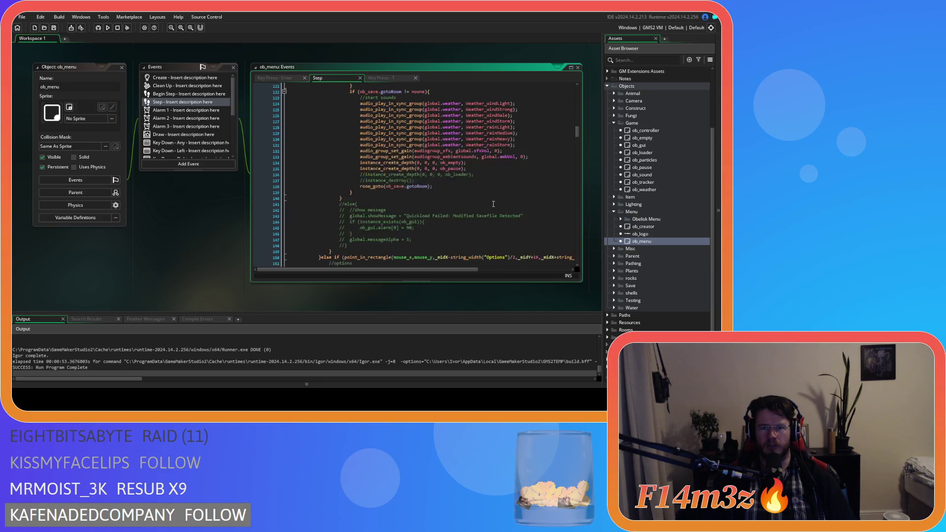
scroll(494, 203, down, 20)
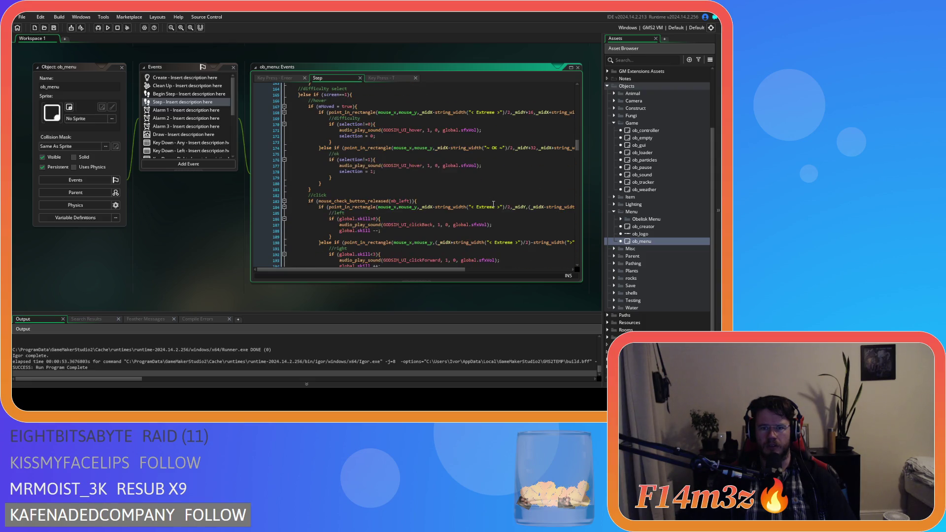
scroll(494, 204, down, 20)
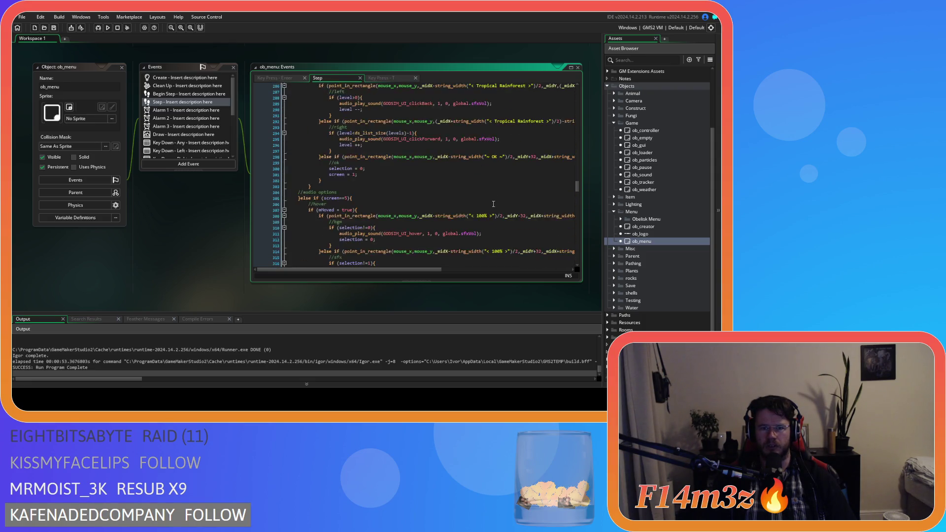
scroll(493, 204, down, 20)
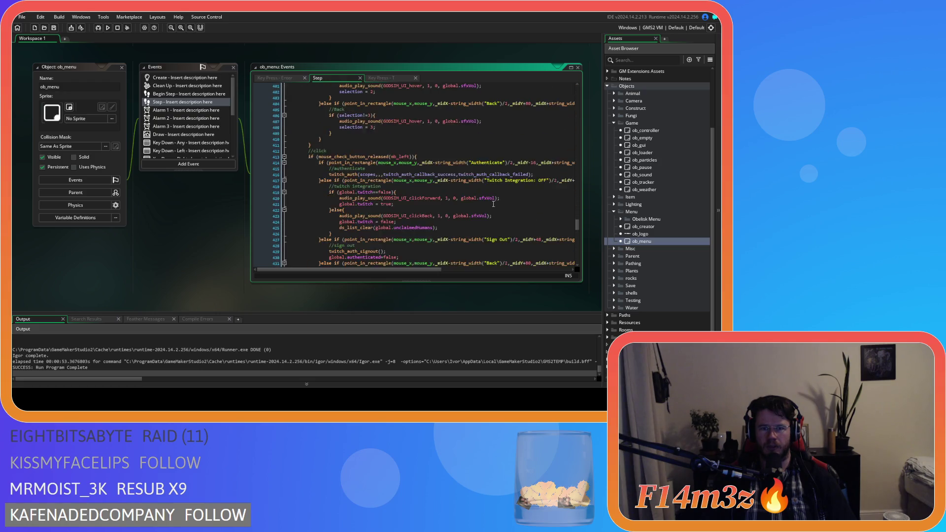
scroll(493, 203, down, 18)
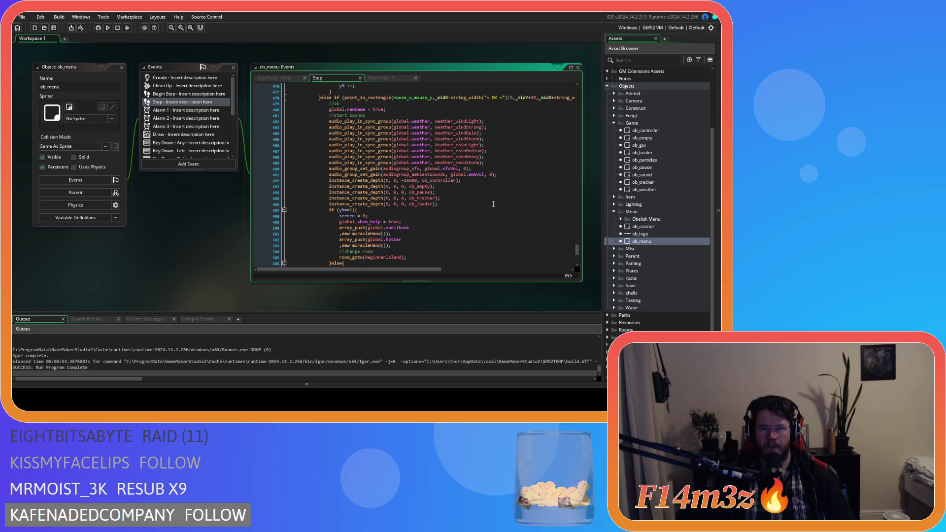
scroll(493, 204, down, 8)
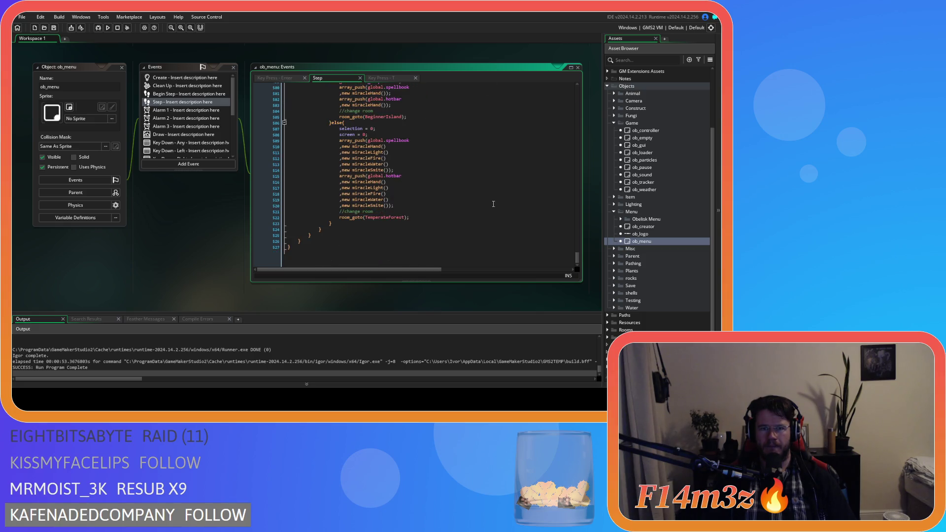
click(410, 209)
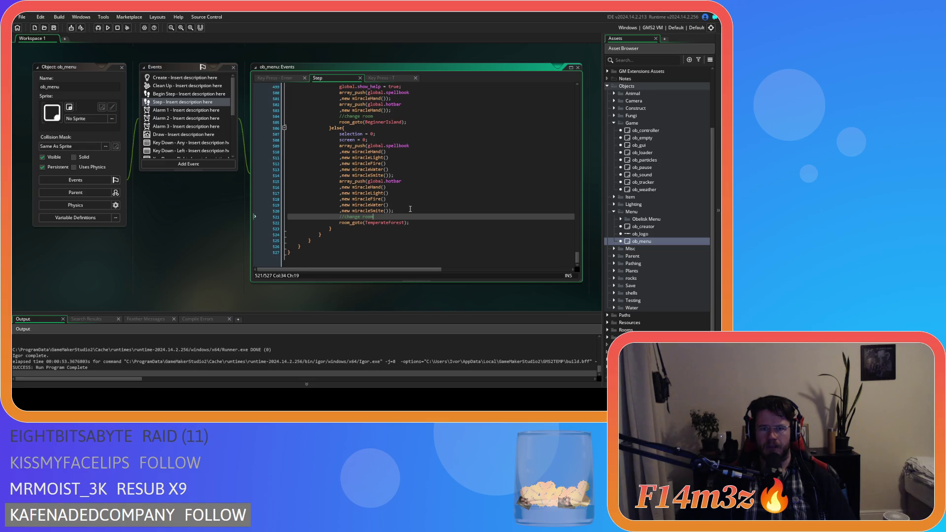
click(410, 210)
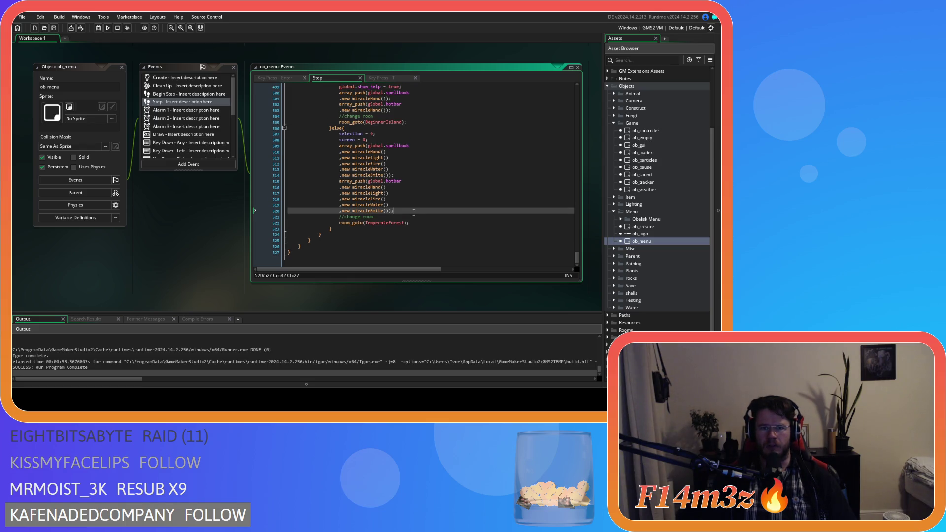
scroll(366, 248, up, 2)
scroll(343, 248, up, 3)
click(370, 148)
scroll(371, 223, down, 3)
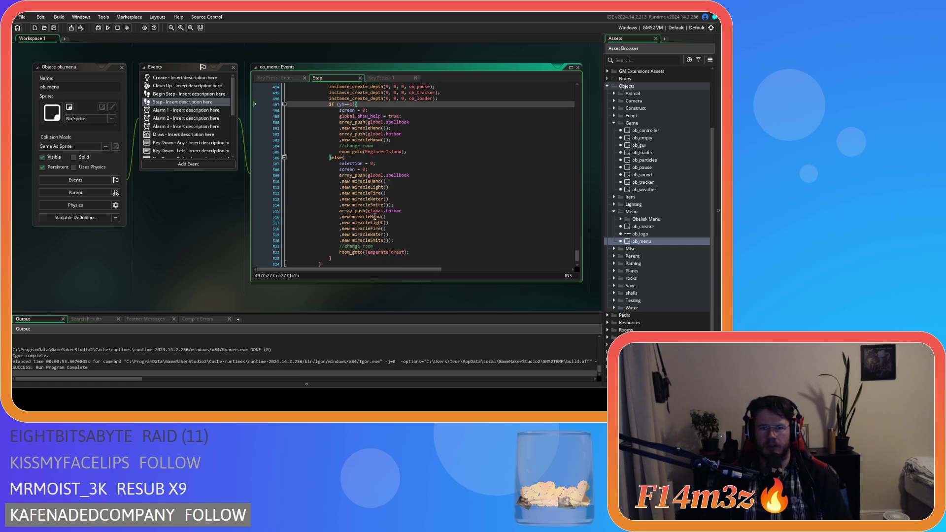
click(409, 141)
key(Return)
key(ctrl+v)
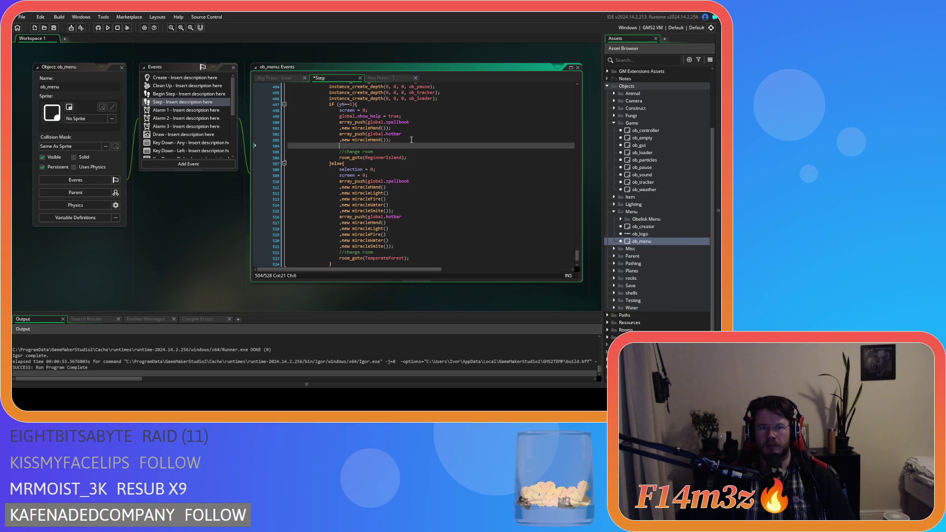
Paste the same global.mode line after the else branch's hotbar push and save.
scroll(415, 218, down, 3)
click(406, 203)
key(Return)
key(ctrl+v)
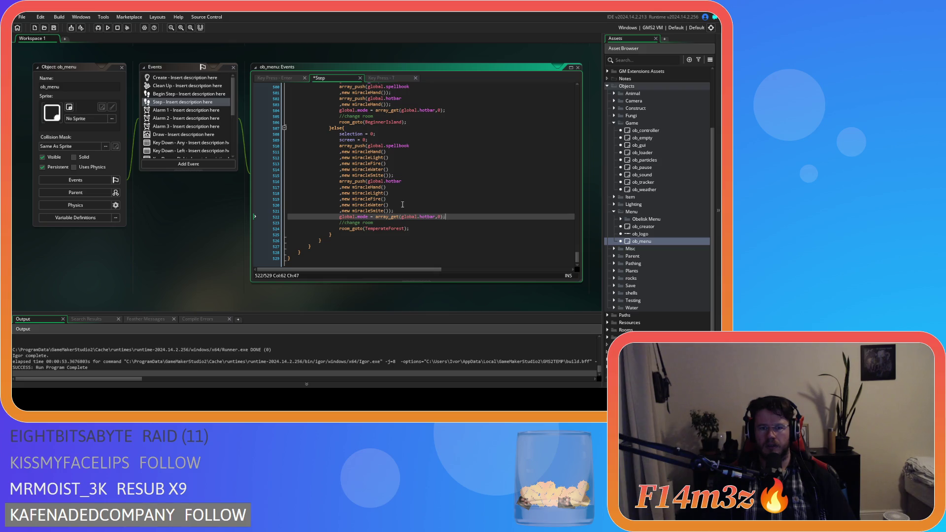
key(ctrl+s)
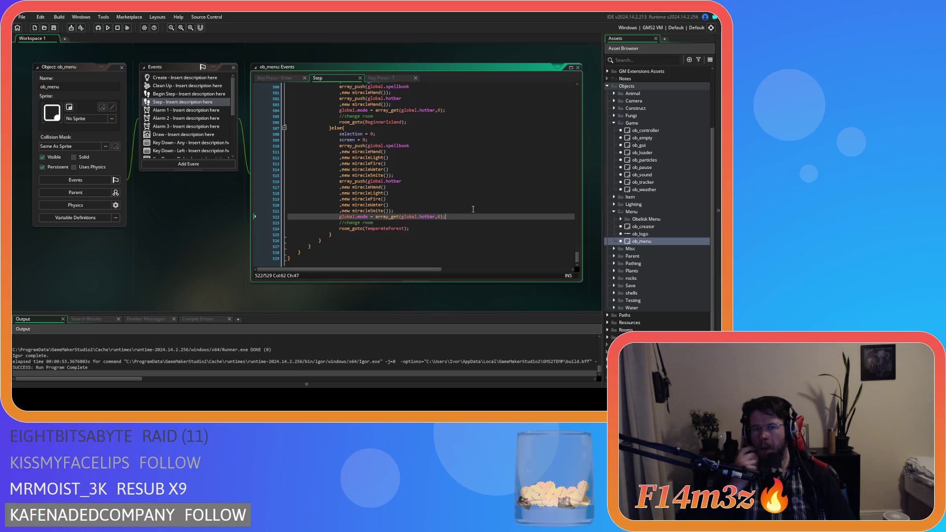
Switch from the Step code to the Key Press - Enter code and scroll to its start-game section.
scroll(473, 209, up, 20)
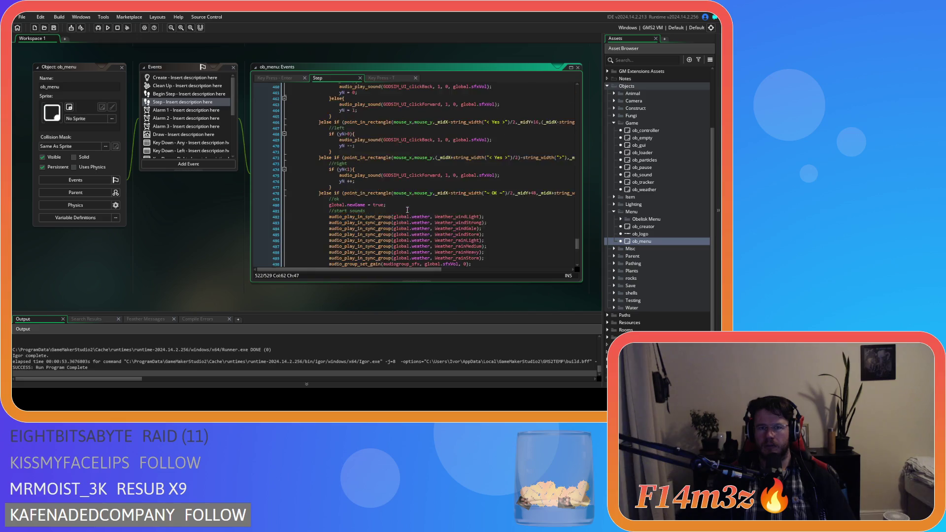
scroll(407, 210, up, 15)
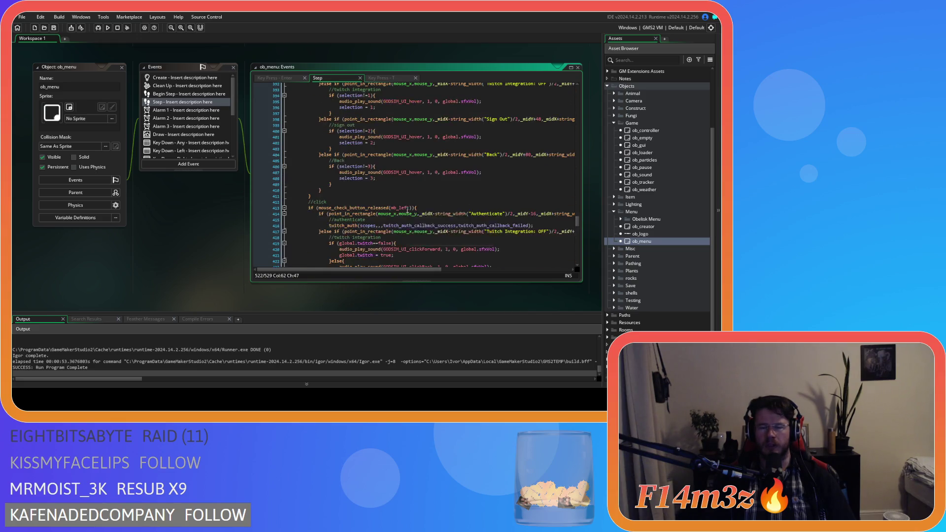
scroll(407, 210, up, 2)
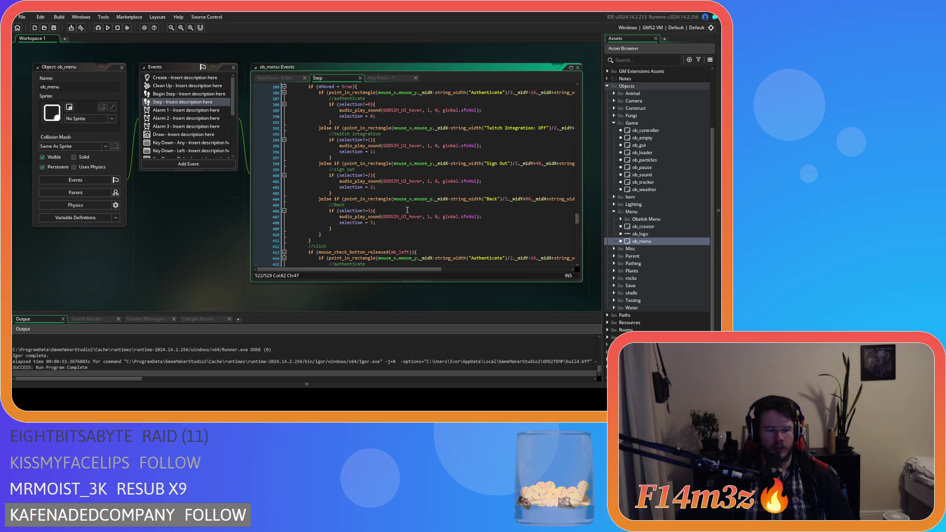
scroll(407, 210, up, 20)
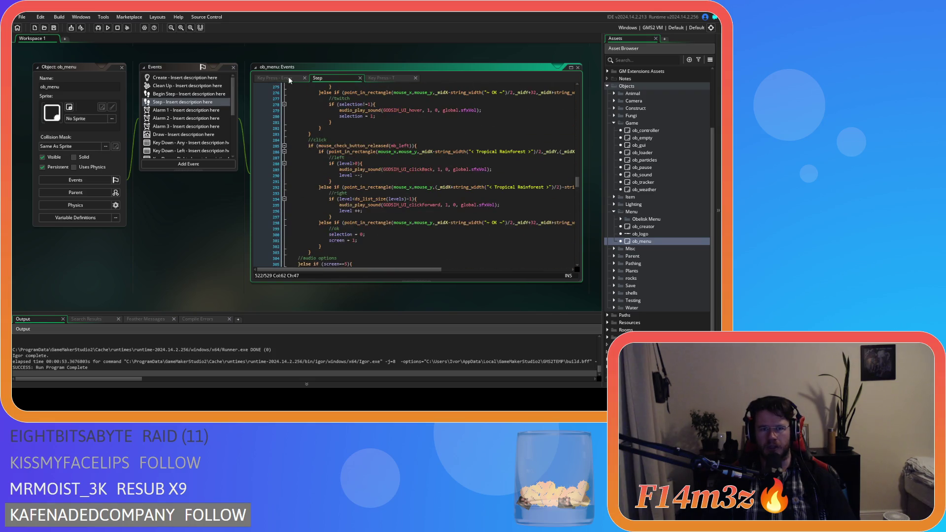
key(ctrl+Tab)
mouse_move(577, 99)
mouse_down()
mouse_move(571, 258)
mouse_move(570, 246)
mouse_up()
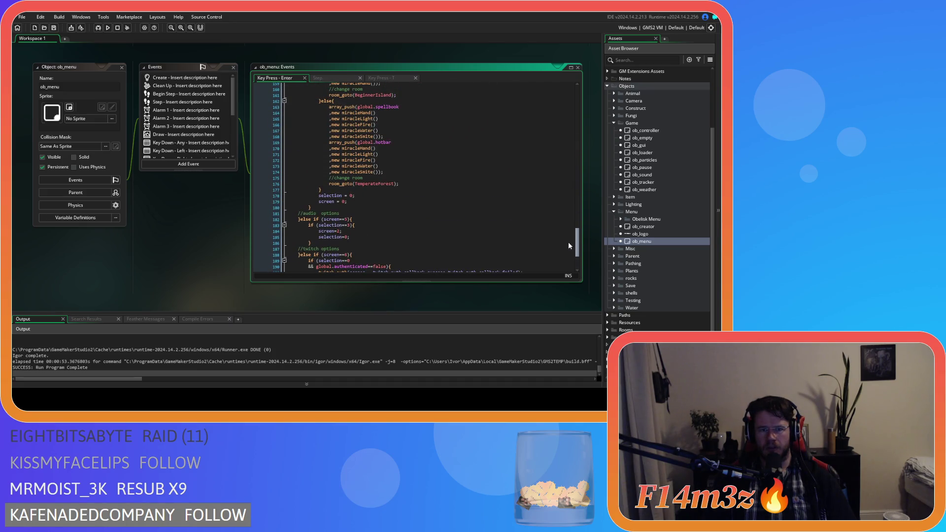
scroll(424, 205, up, 2)
Paste 'global.mode = array_get(global.hotbar,0);' after both Key Press - Enter hotbar pushes and save.
click(401, 216)
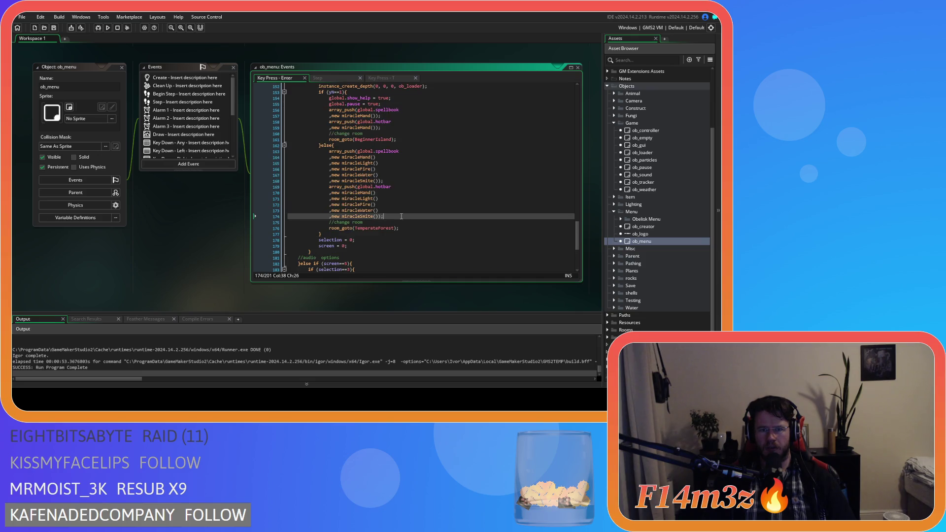
key(Return)
key(ctrl+v)
click(399, 128)
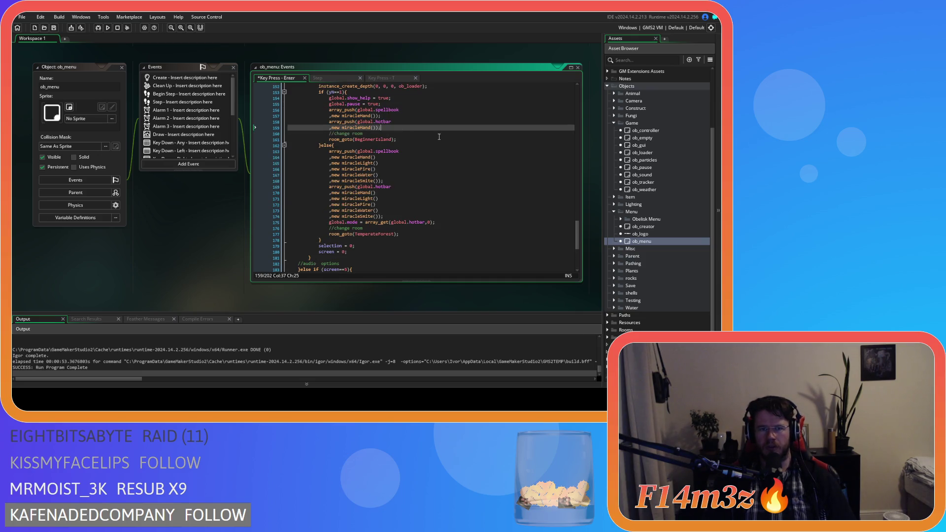
key(Return)
text(global.mode = array_get(global.hotbar,0);)
key(ctrl+s)
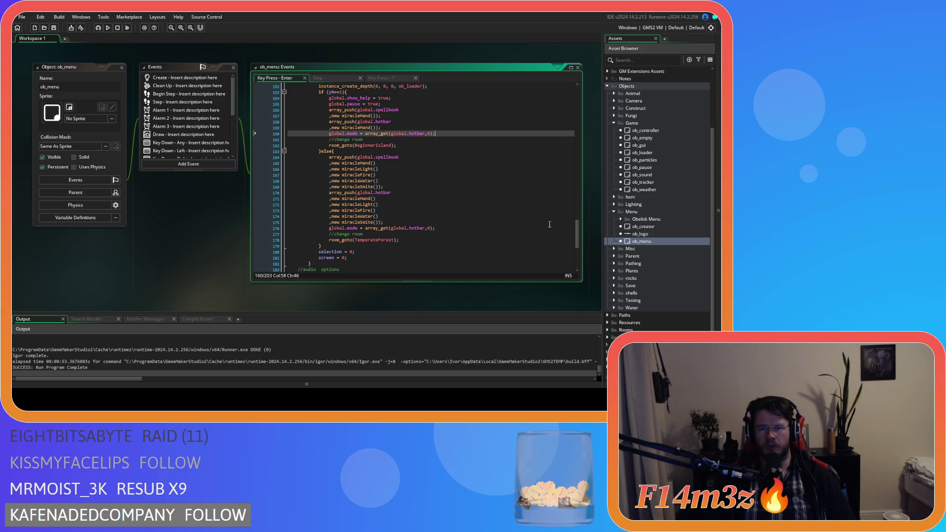
mouse_move(576, 235)
mouse_down()
mouse_move(571, 168)
mouse_move(582, 179)
mouse_up()
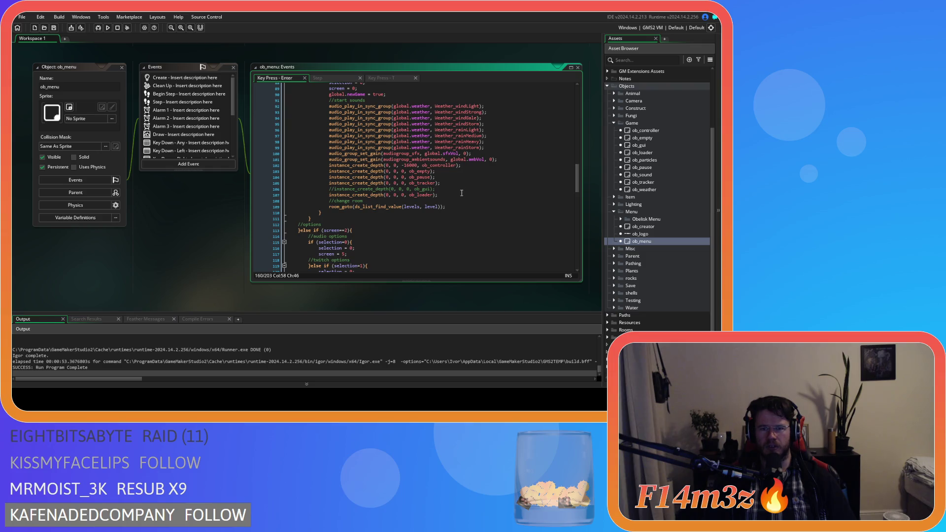
Copy the spellbook, hotbar and global.mode lines below the chosen-level branch's ob_loader creation line.
scroll(462, 193, down, 15)
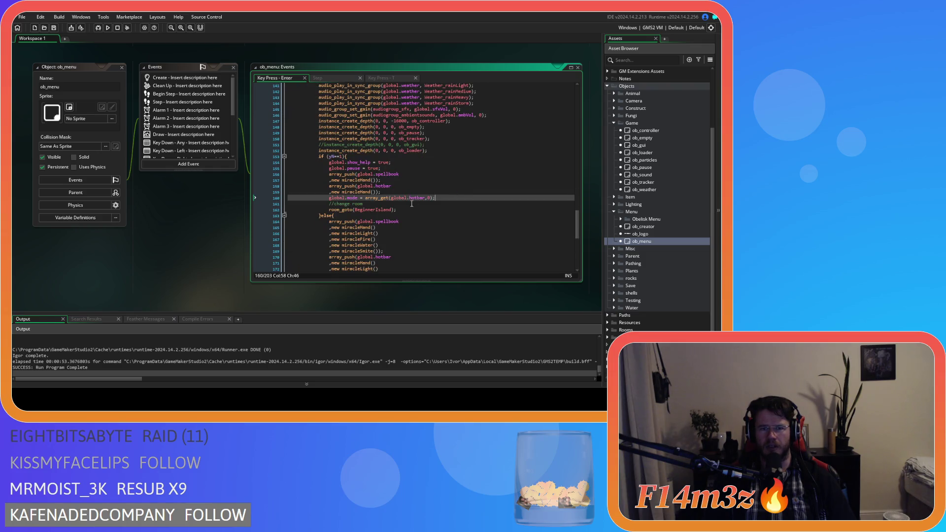
drag(445, 200, 329, 175)
key(ctrl+c)
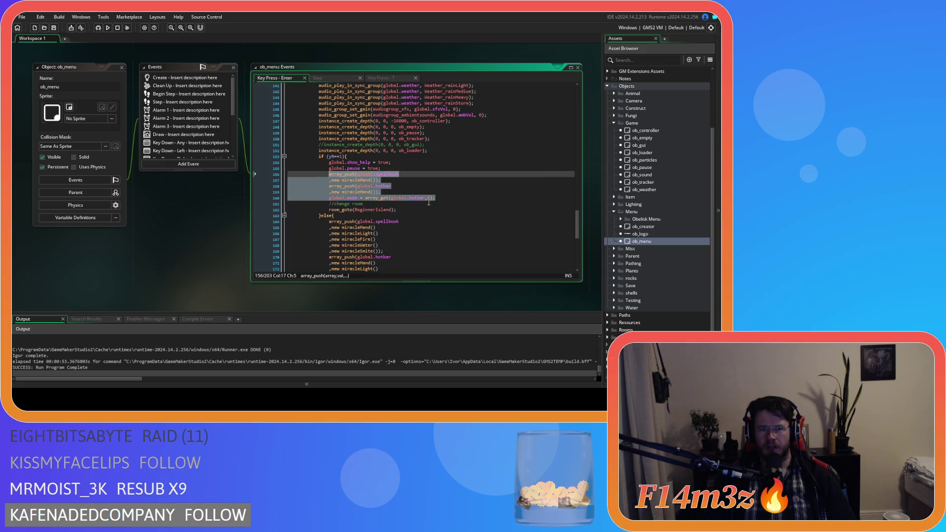
scroll(428, 203, up, 16)
click(459, 224)
key(Return)
key(ctrl+v)
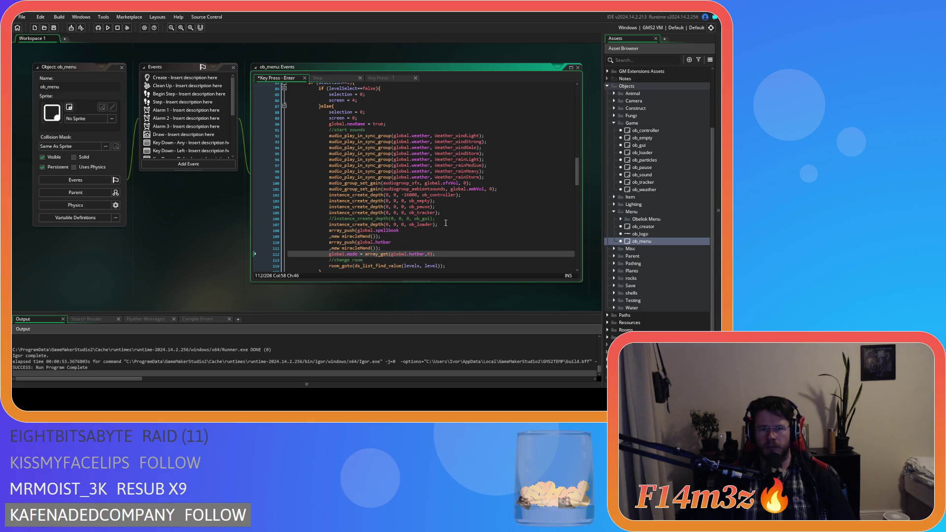
Look at the Key Press - T code, then return to the Step event code.
click(376, 77)
scroll(490, 194, up, 10)
click(340, 78)
Paste the setup lines below the Step event's ob_loader creation line and save.
scroll(459, 211, down, 5)
scroll(458, 211, up, 20)
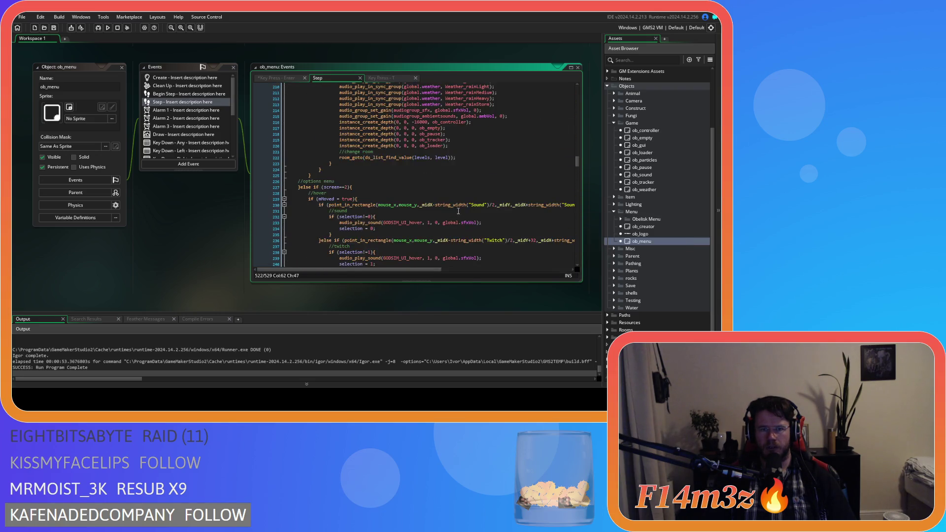
scroll(459, 211, down, 1)
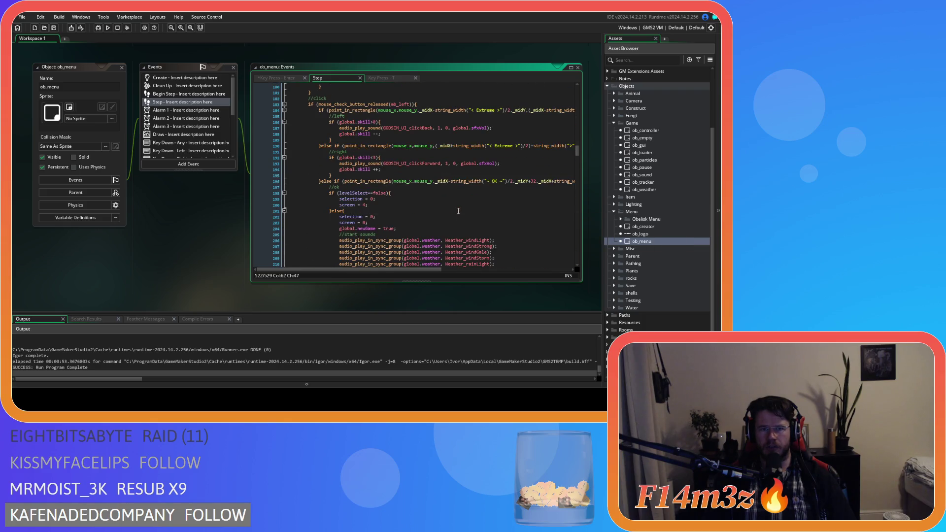
scroll(459, 211, down, 3)
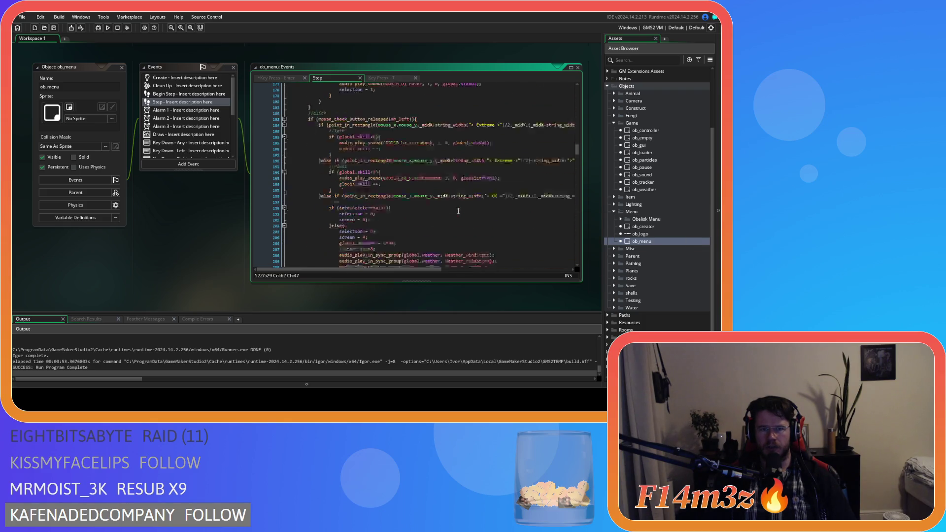
scroll(459, 211, down, 4)
click(467, 190)
key(Return)
key(ctrl+v)
mouse_move(448, 220)
mouse_down()
mouse_move(290, 208)
mouse_move(291, 200)
mouse_up()
click(475, 220)
key(ctrl+s)
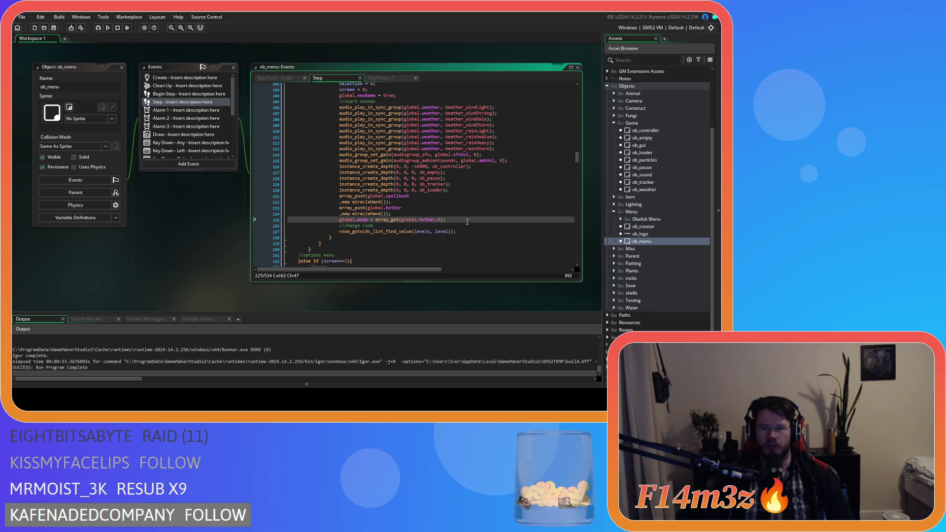
Review the inserted spellbook, hotbar and global.mode lines in the Step code.
mouse_move(407, 222)
scroll(407, 222, down, 3)
scroll(407, 253, down, 4)
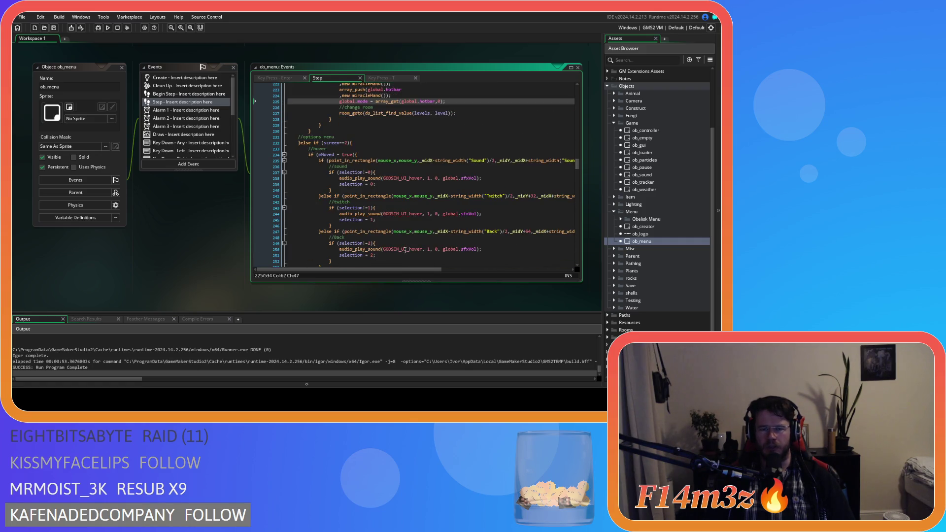
scroll(394, 247, up, 4)
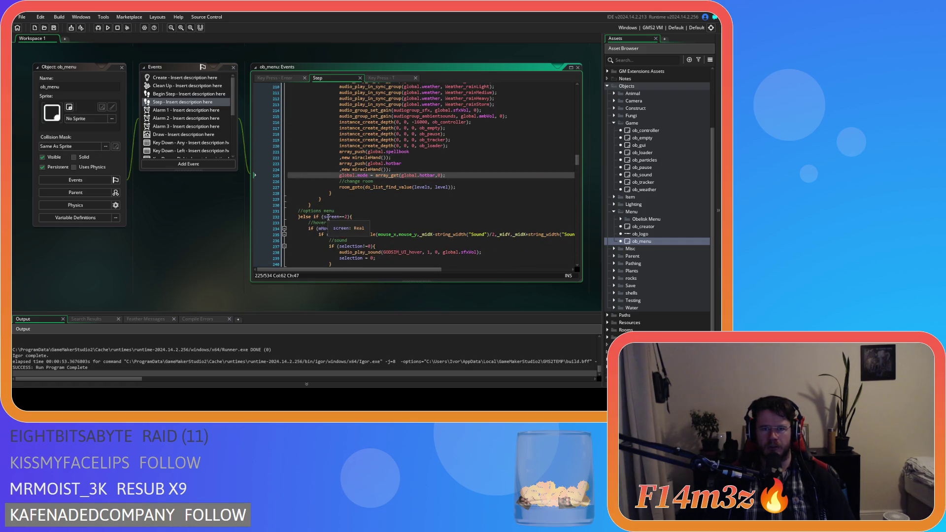
drag(350, 151, 446, 175)
click(447, 175)
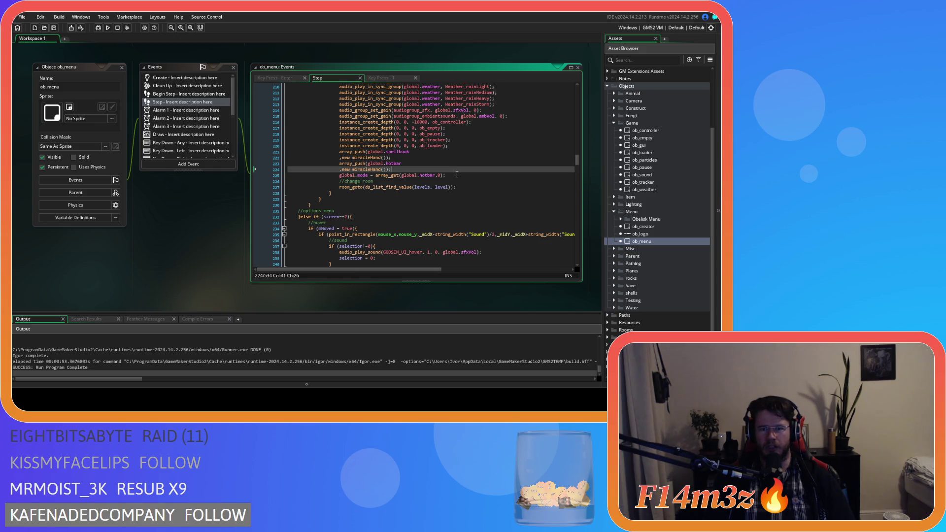
click(58, 39)
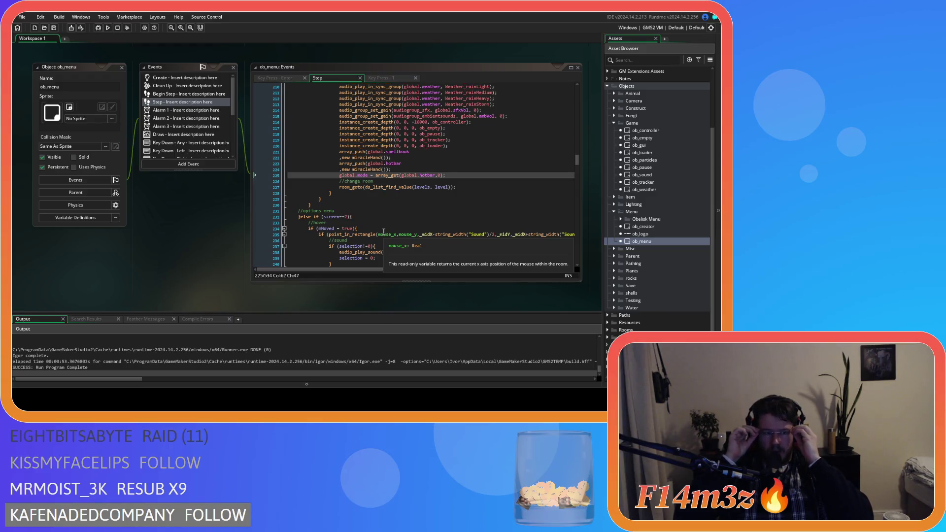
Close all editor windows from the workspace menu and collapse the Menu folder.
right_click(171, 219)
mouse_move(195, 230)
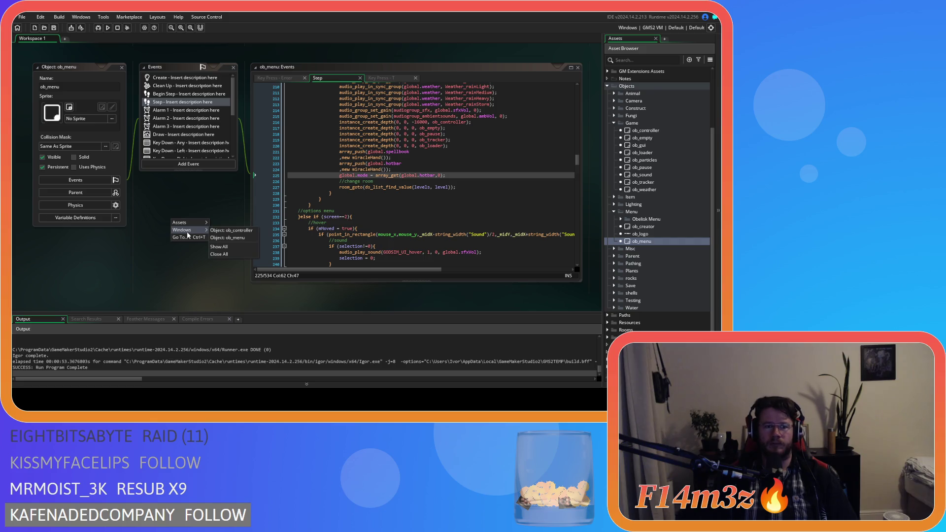
click(230, 254)
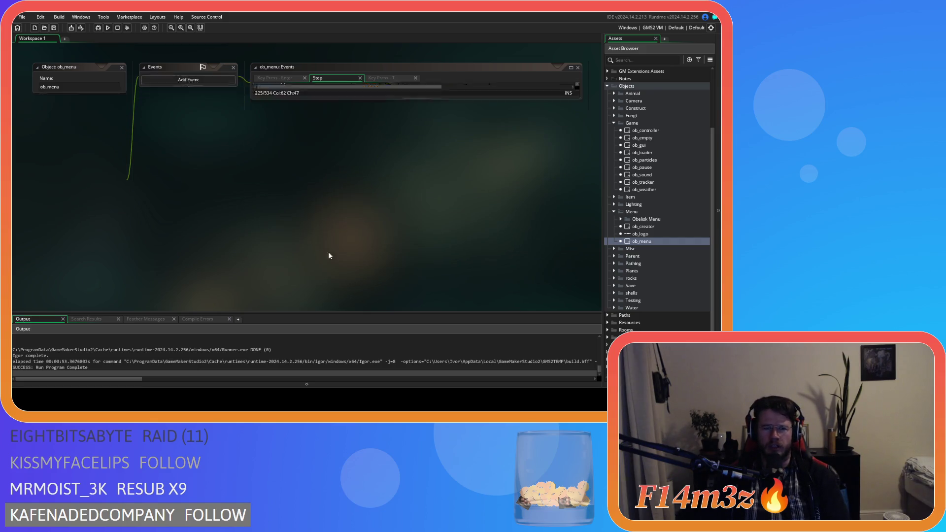
click(614, 212)
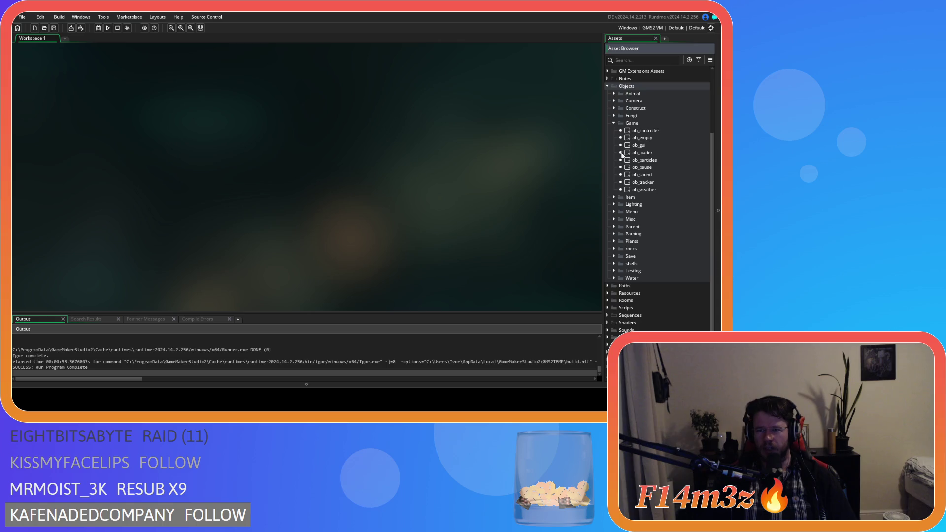
Collapse the Game folder and open the ob_gui object for editing.
click(614, 123)
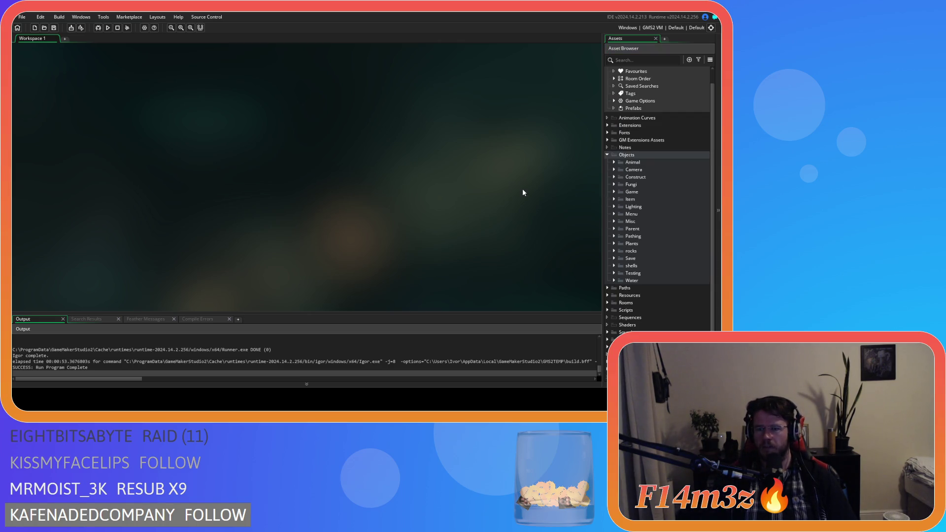
click(616, 191)
double_click(627, 214)
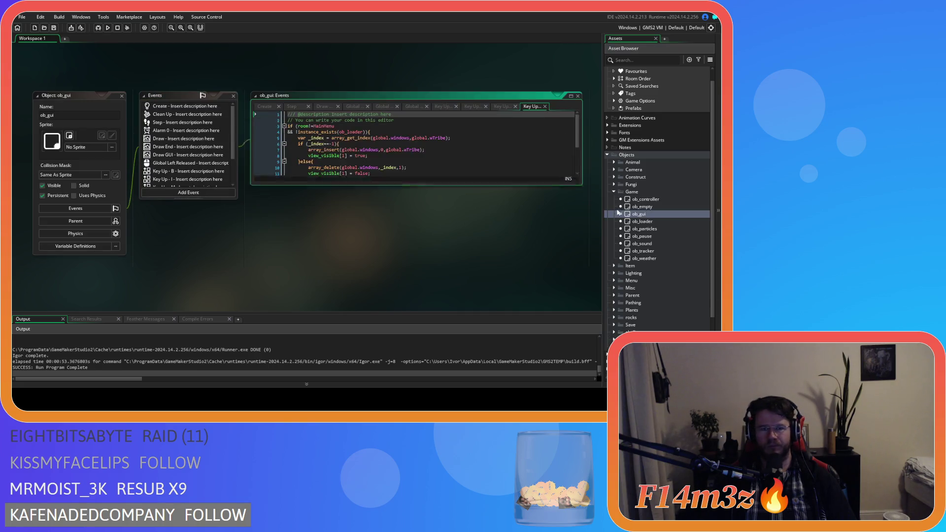
Close the Draw, Global and Key Up event tabs, keeping only Create and Step.
click(338, 106)
click(347, 106)
click(347, 107)
click(372, 108)
click(389, 108)
click(413, 108)
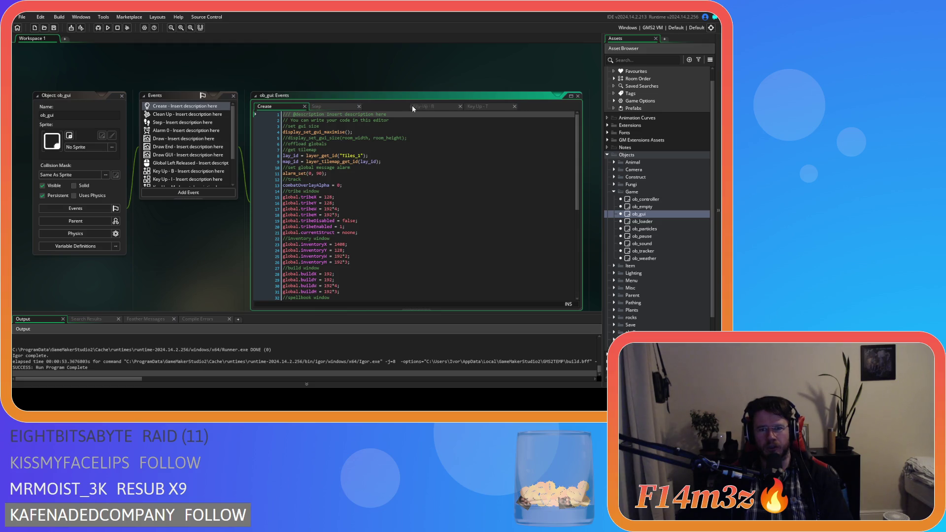
click(412, 105)
click(416, 105)
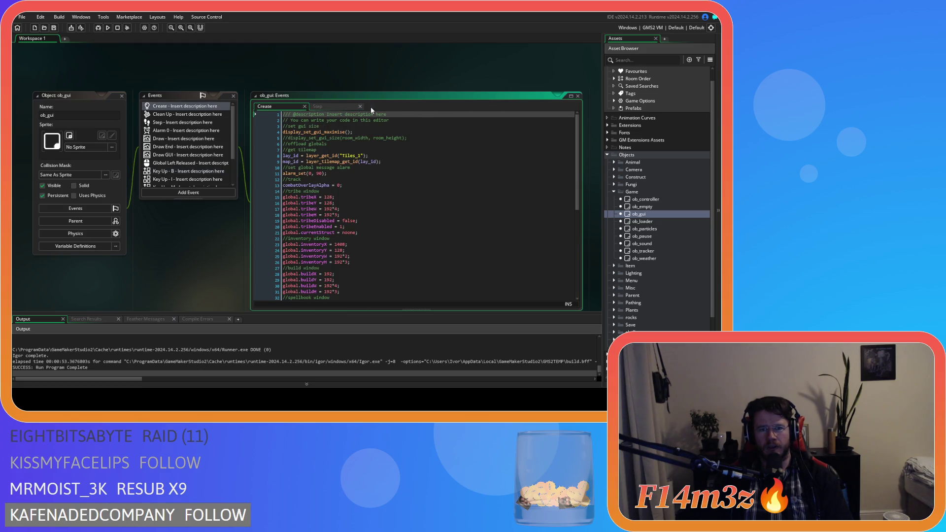
click(339, 106)
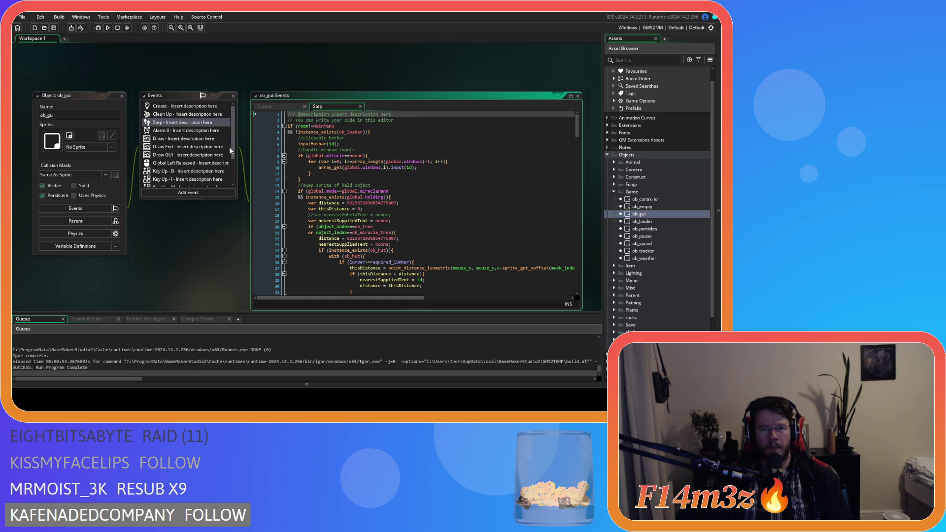
double_click(158, 154)
Scroll through the Draw GUI help-menu draw_text lines and select text near line 282.
mouse_move(577, 122)
mouse_down()
mouse_move(582, 212)
mouse_move(484, 224)
mouse_up()
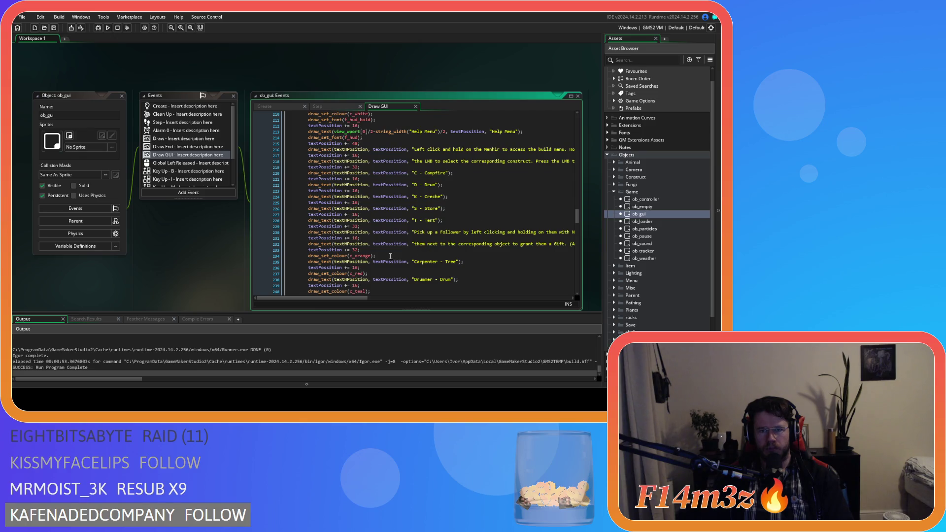
scroll(361, 278, down, 6)
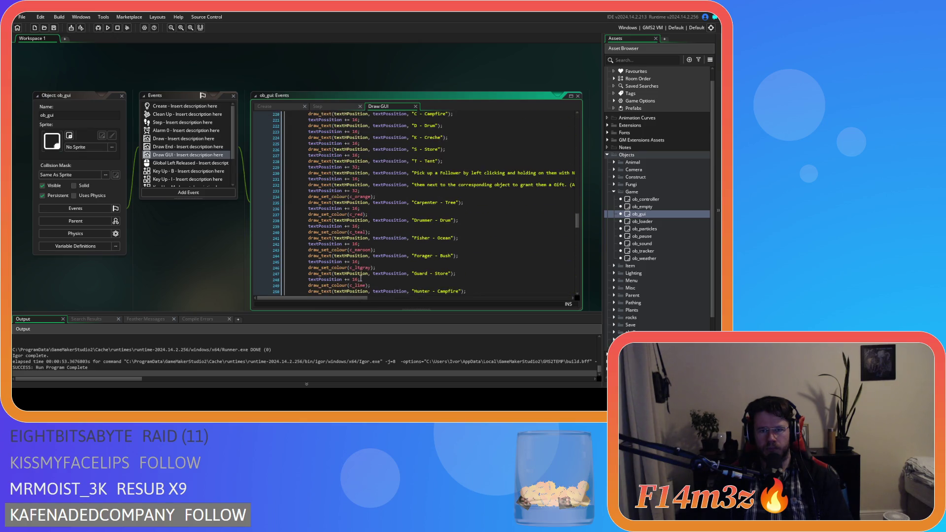
scroll(361, 279, down, 3)
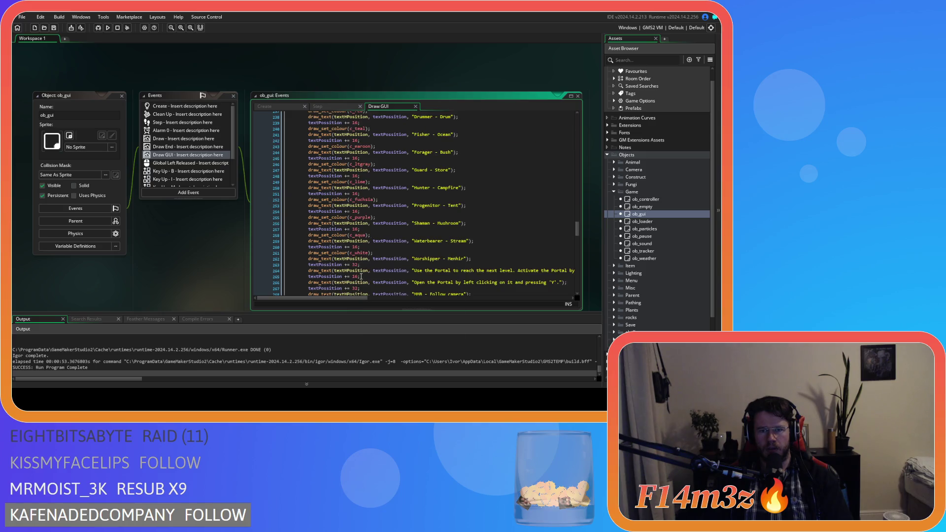
scroll(362, 277, down, 12)
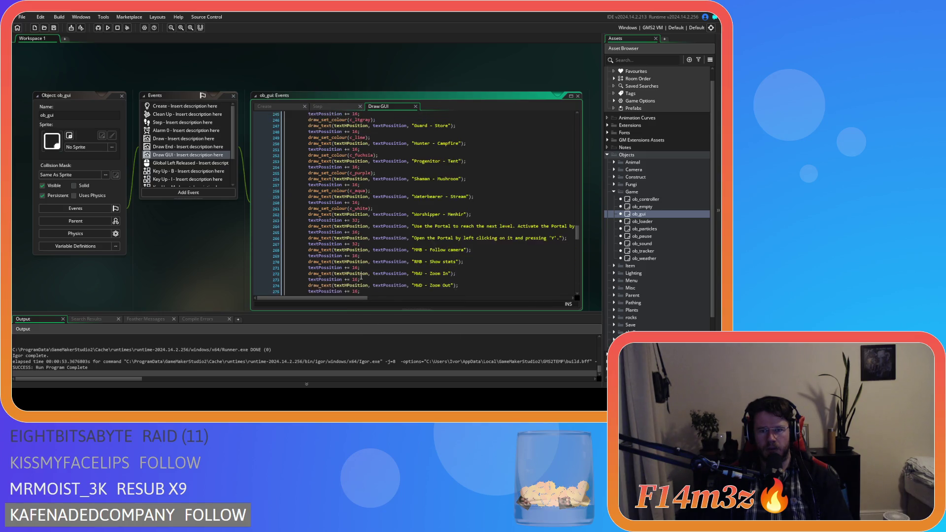
scroll(361, 277, down, 3)
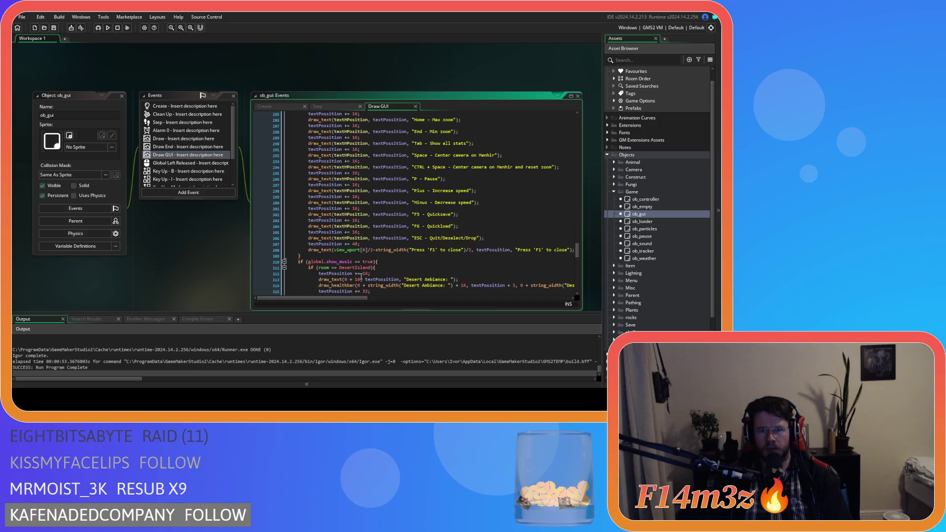
scroll(361, 277, up, 6)
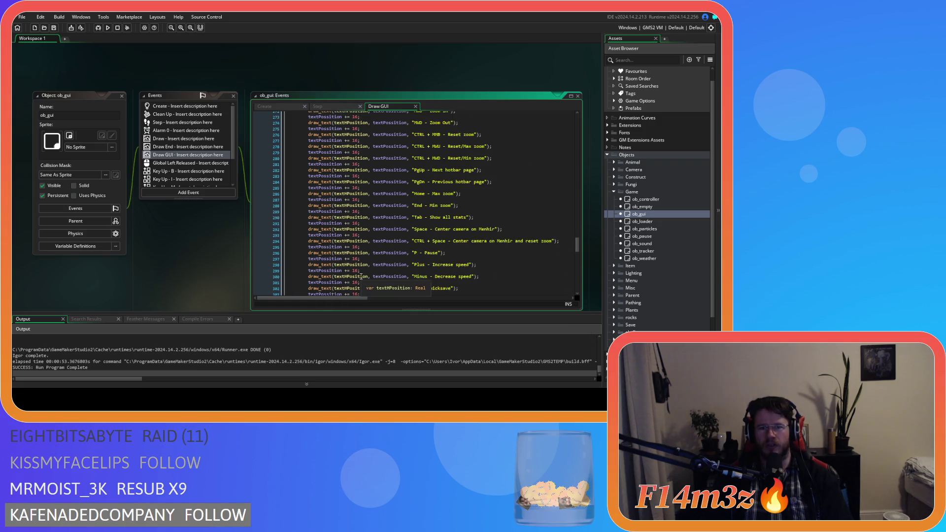
scroll(361, 277, down, 7)
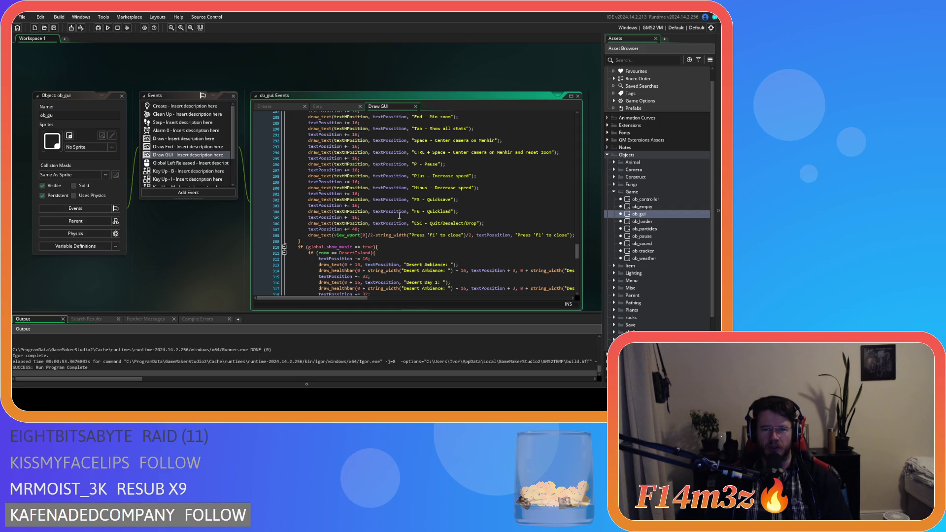
scroll(401, 215, up, 20)
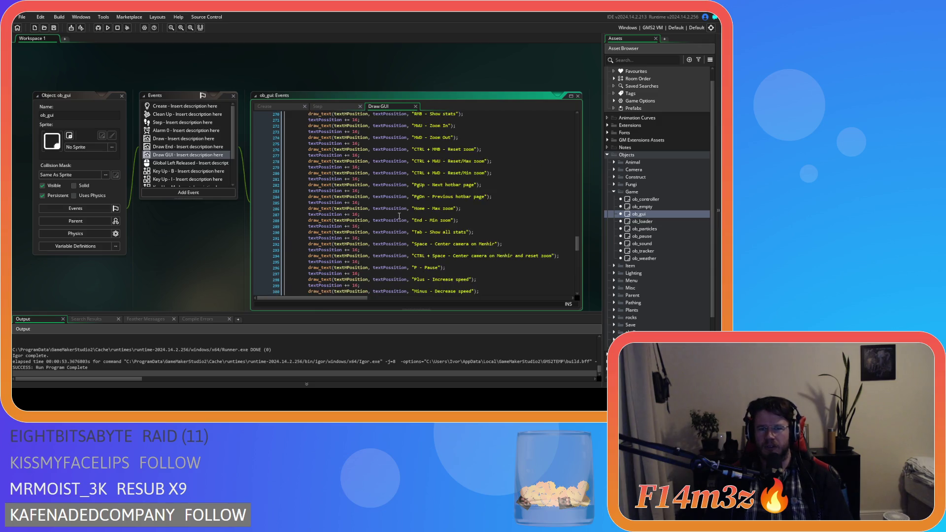
scroll(408, 214, down, 20)
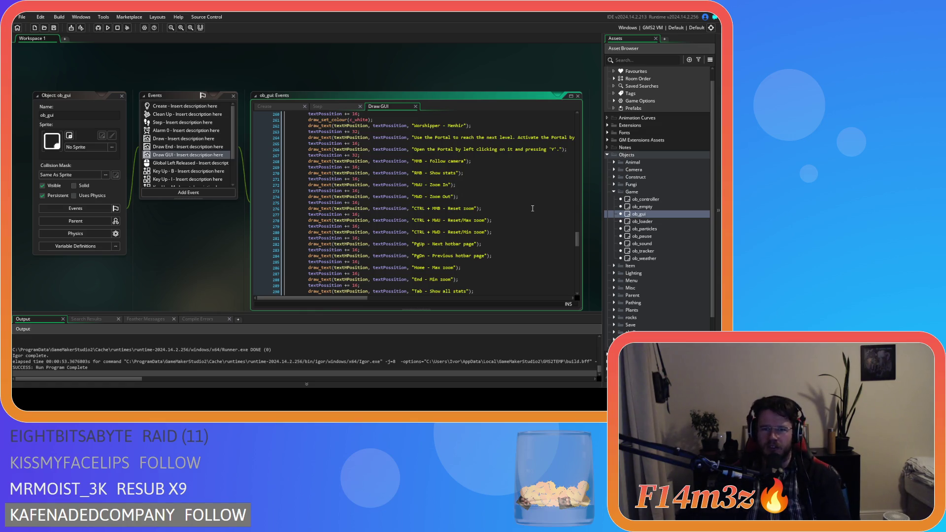
click(524, 243)
scroll(524, 242, down, 8)
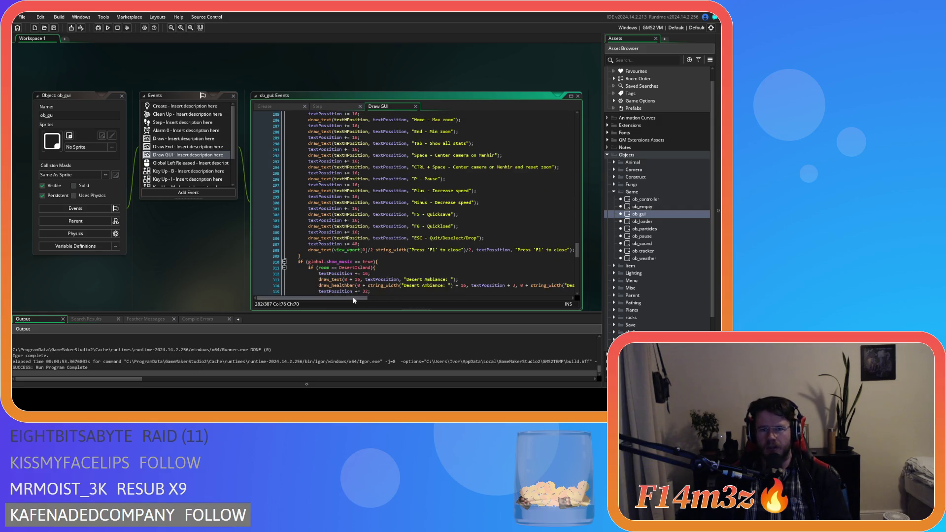
mouse_move(408, 241)
mouse_down()
mouse_move(350, 210)
mouse_move(310, 250)
mouse_move(309, 239)
mouse_up()
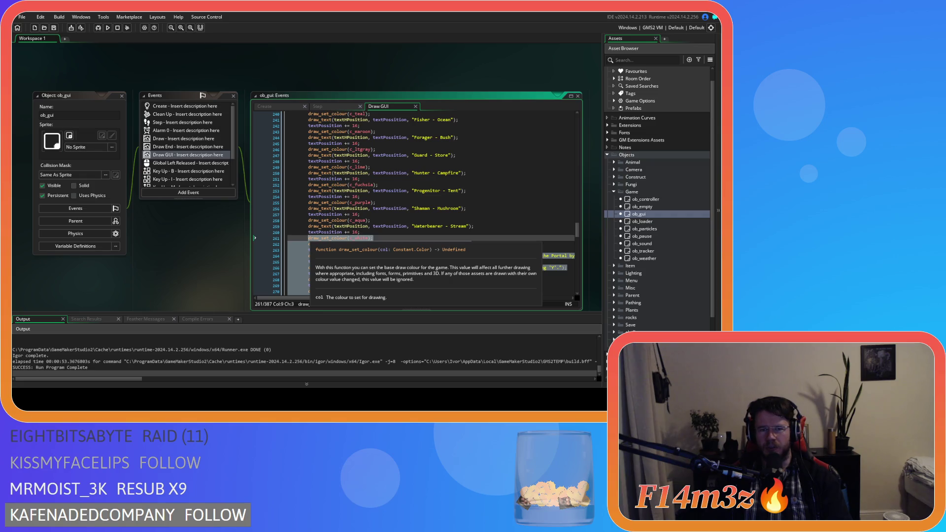
Select the portal instruction and key-hint draw_text lines below the Waterbearer - Stream line.
scroll(445, 247, down, 1)
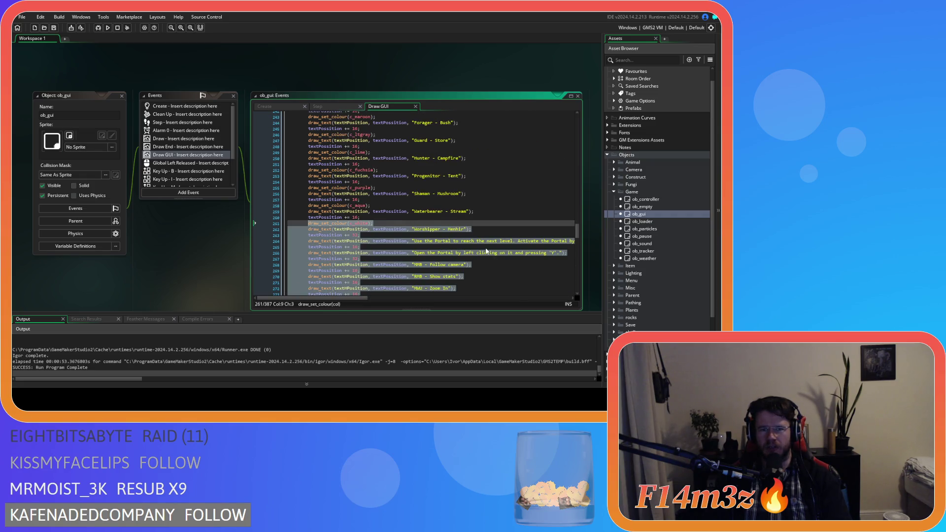
click(485, 247)
drag(473, 212, 400, 213)
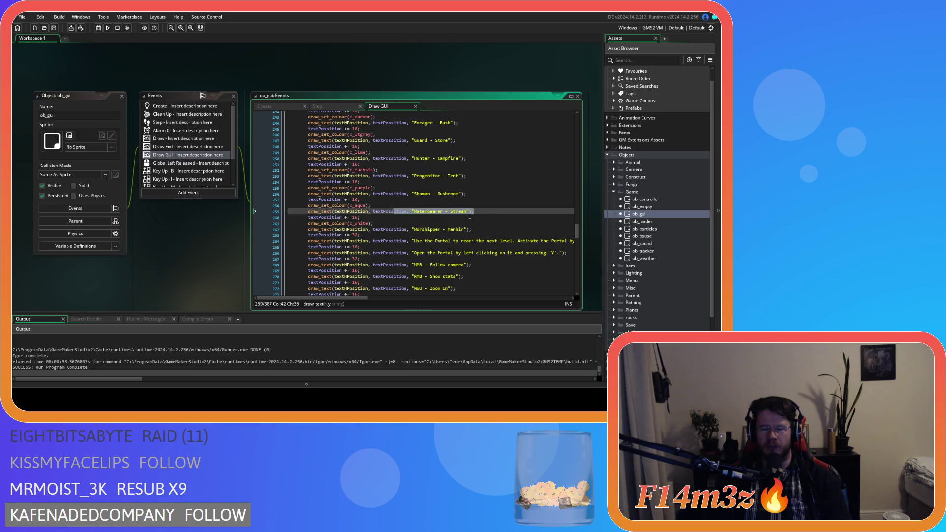
click(489, 210)
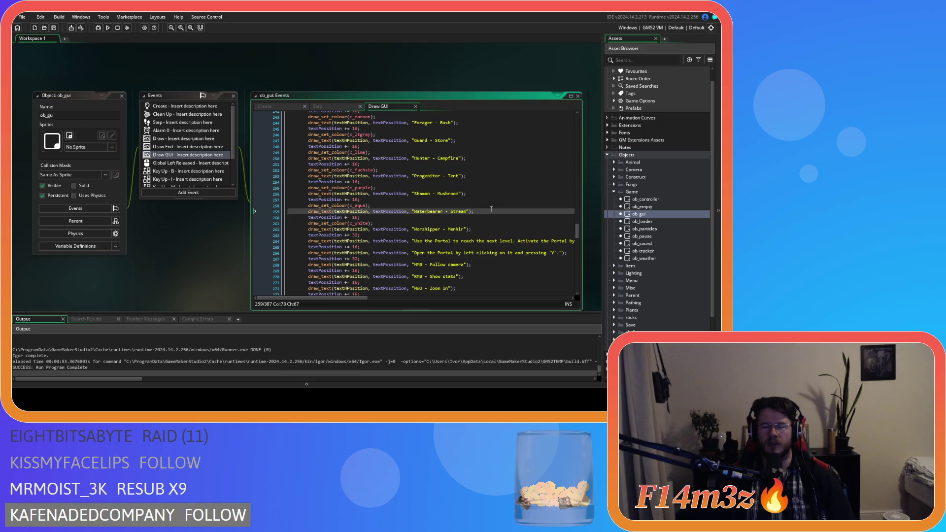
scroll(482, 232, down, 10)
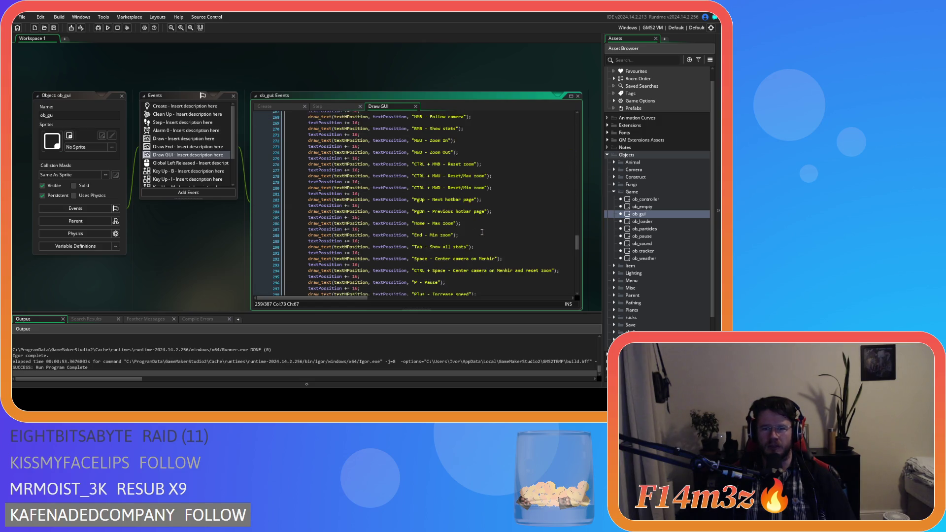
scroll(482, 232, down, 3)
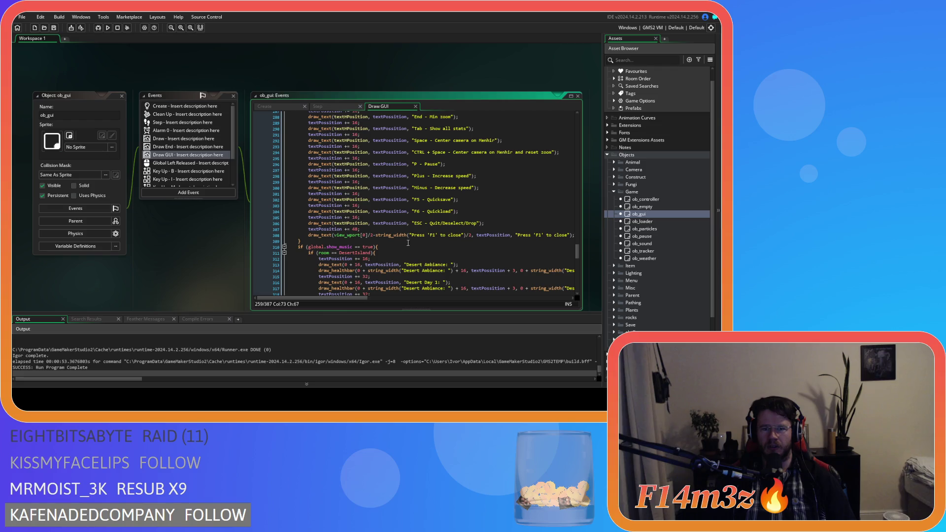
mouse_move(482, 224)
mouse_down()
mouse_move(428, 112)
mouse_move(404, 113)
mouse_move(392, 211)
mouse_move(311, 218)
mouse_move(264, 208)
mouse_up()
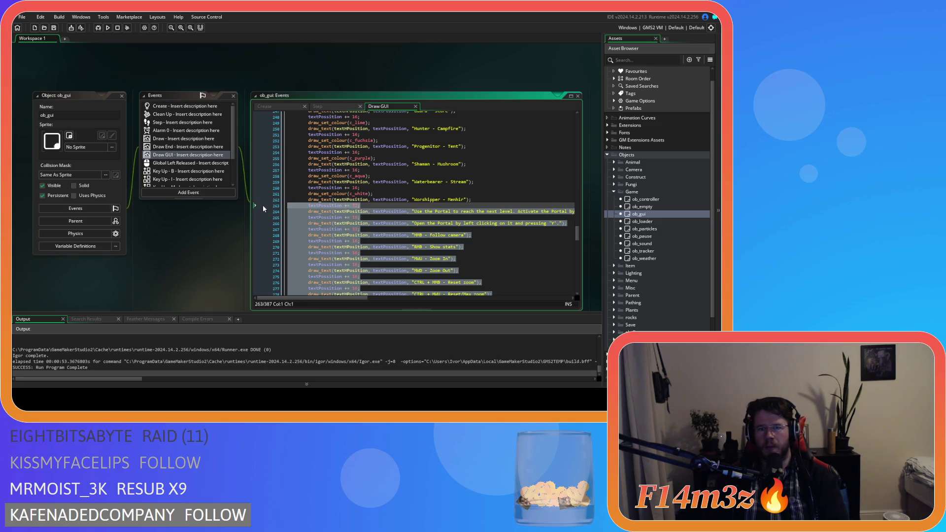
Delete the portal and key-hint lines and relabel Worshipper as 'Menhir/Shrine/Expansion Stone/Portal Stone'.
key(BackSpace)
key(BackSpace)
scroll(419, 231, up, 2)
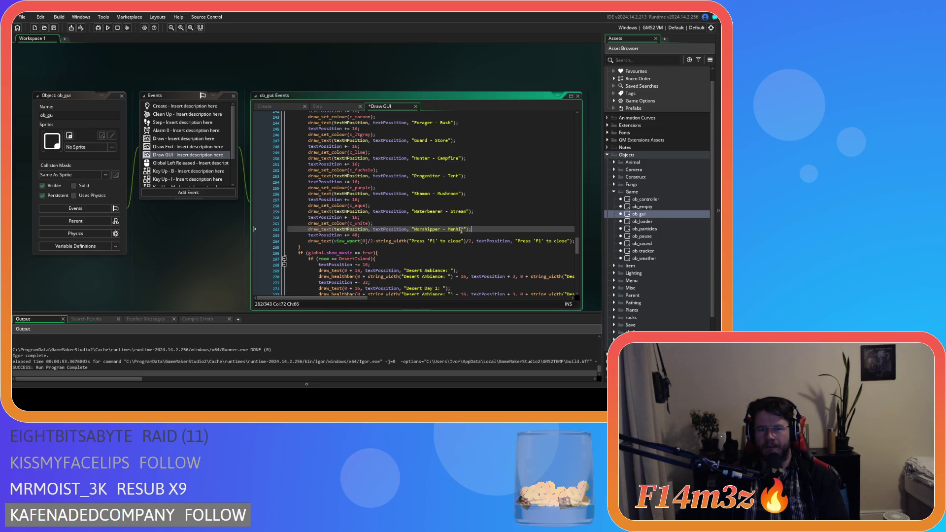
click(466, 229)
key(Left)
text(/)
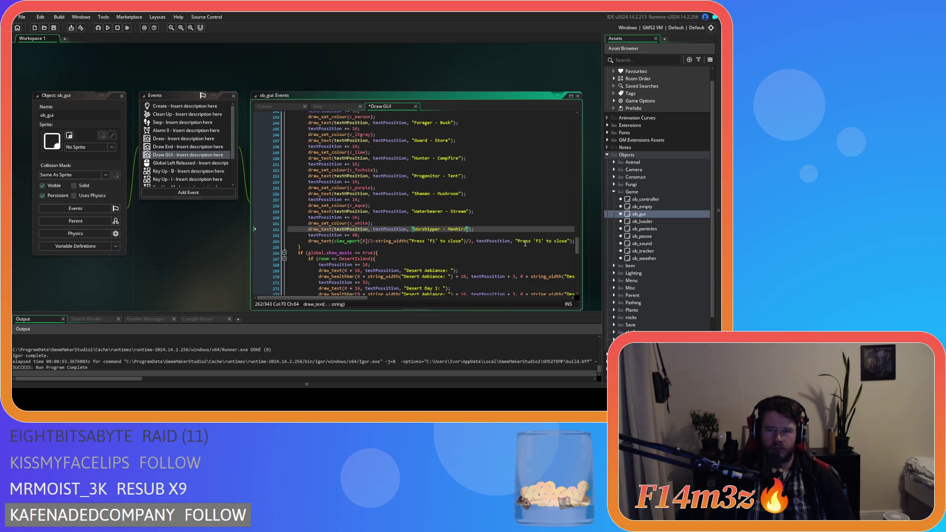
text(Shrine/)
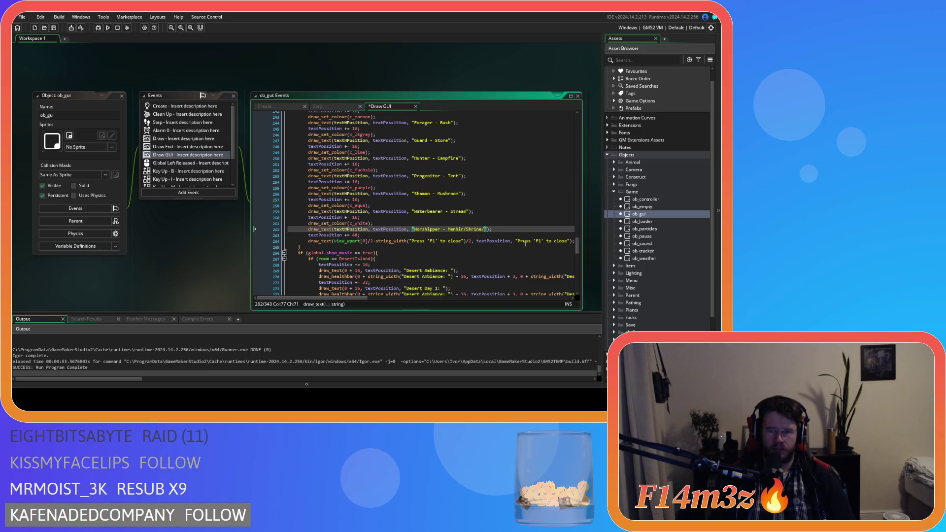
text(Expansion St)
text(one/ Por)
key(BackSpace)
key(BackSpace)
key(BackSpace)
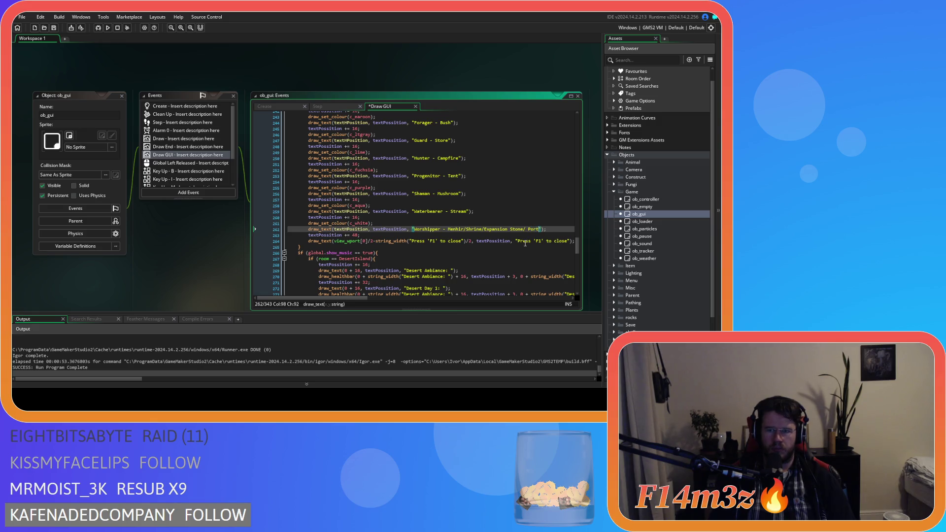
key(BackSpace)
text(Portal St)
text(one)
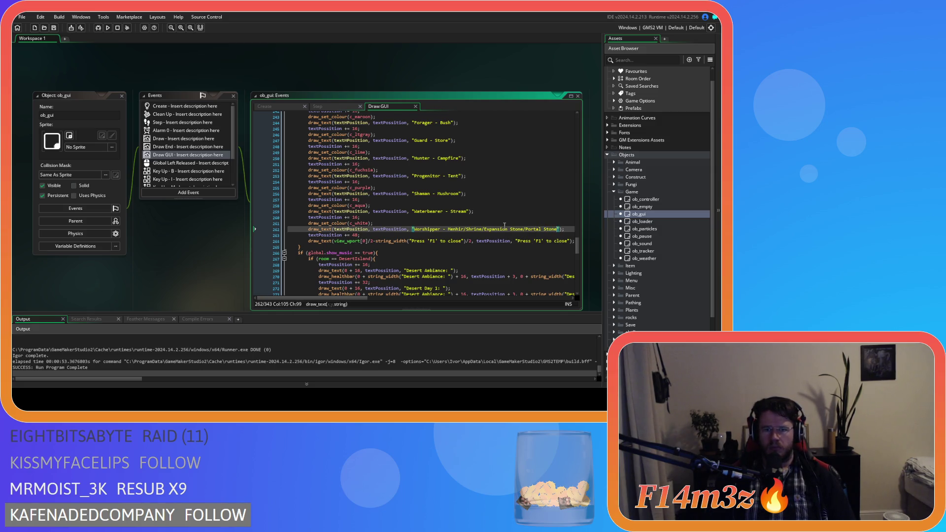
scroll(497, 231, up, 3)
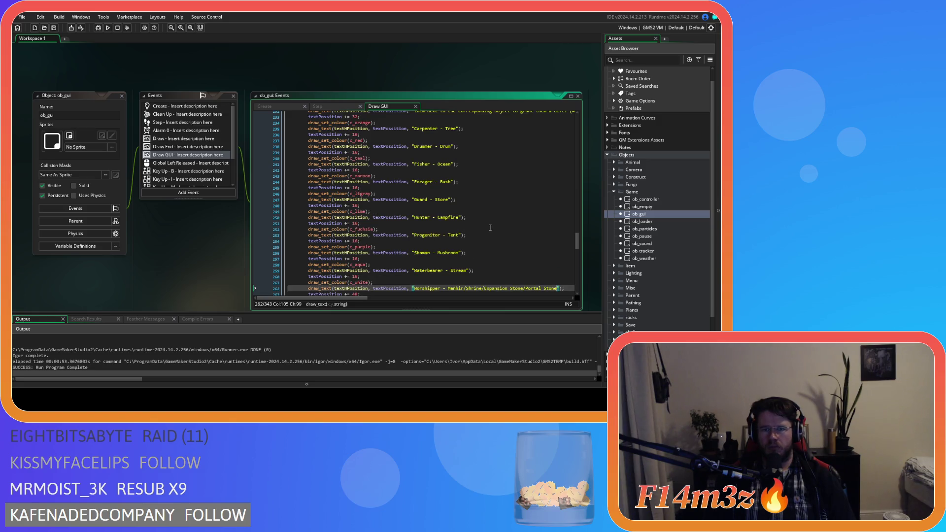
scroll(489, 227, up, 1)
scroll(490, 228, up, 5)
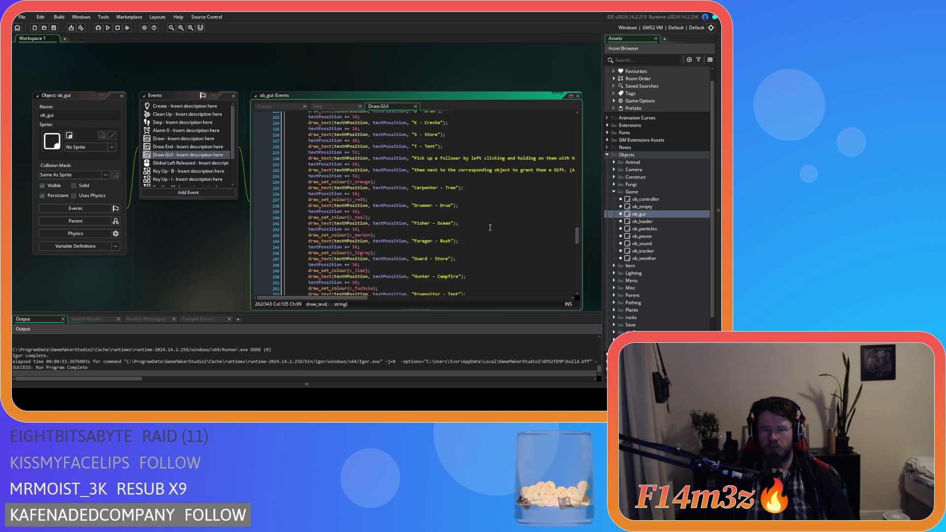
scroll(445, 250, up, 2)
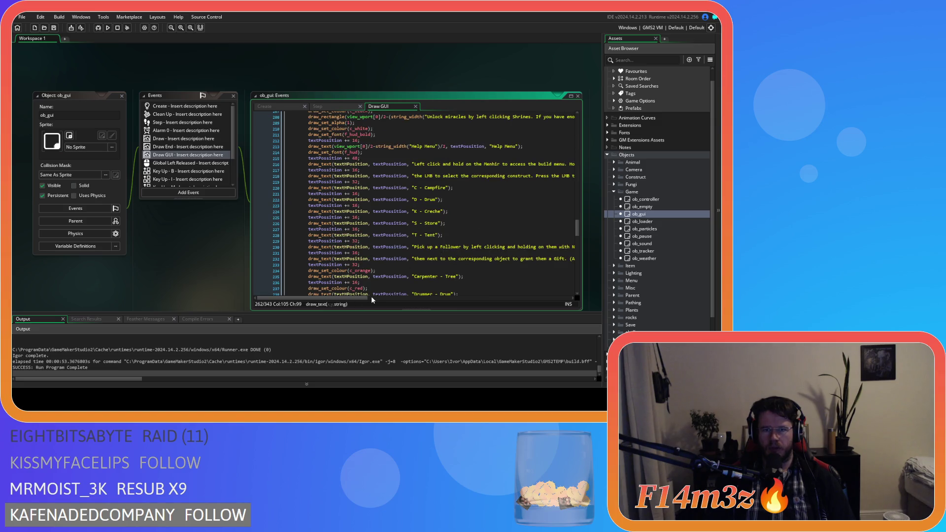
mouse_move(371, 296)
mouse_down()
mouse_move(419, 296)
mouse_move(362, 294)
mouse_up()
scroll(394, 267, up, 3)
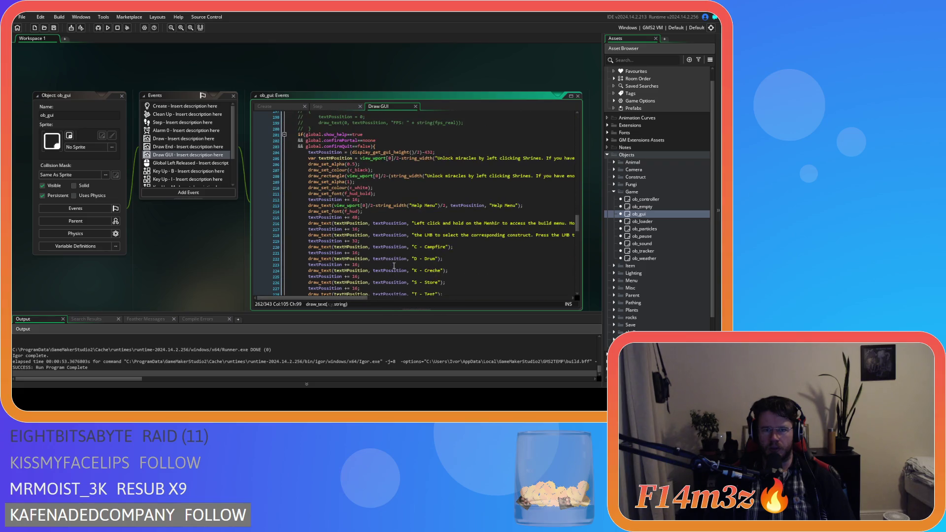
scroll(397, 258, down, 3)
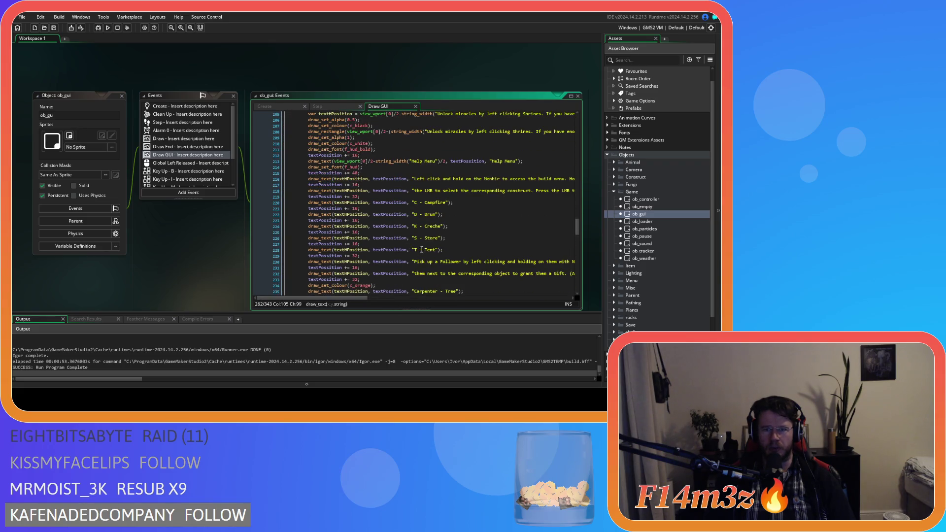
scroll(437, 250, down, 2)
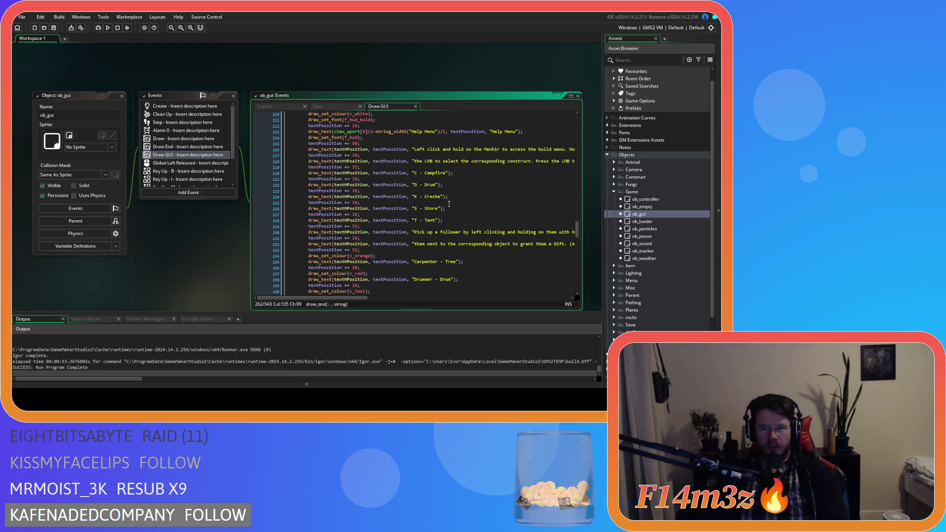
scroll(356, 298, right, 2)
mouse_move(356, 298)
mouse_down()
mouse_move(400, 296)
mouse_move(343, 290)
mouse_move(375, 284)
mouse_move(332, 277)
mouse_up()
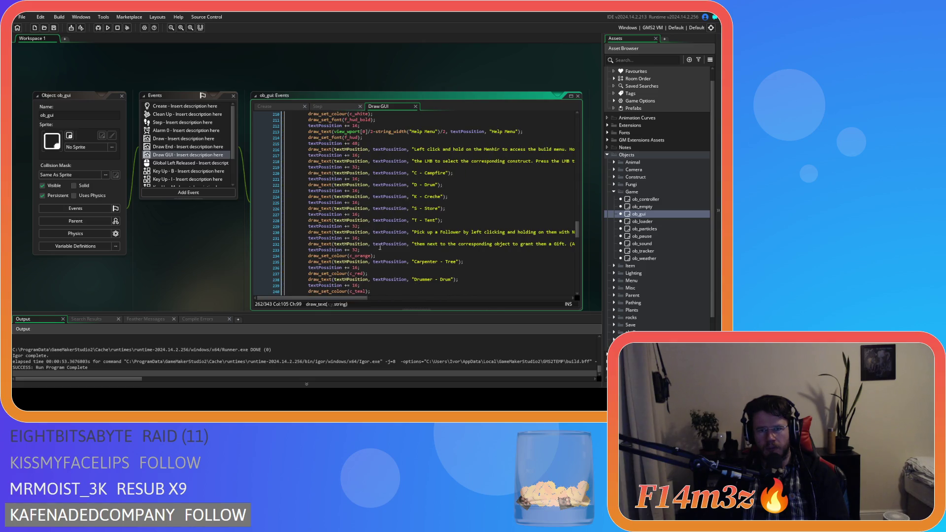
scroll(380, 246, up, 2)
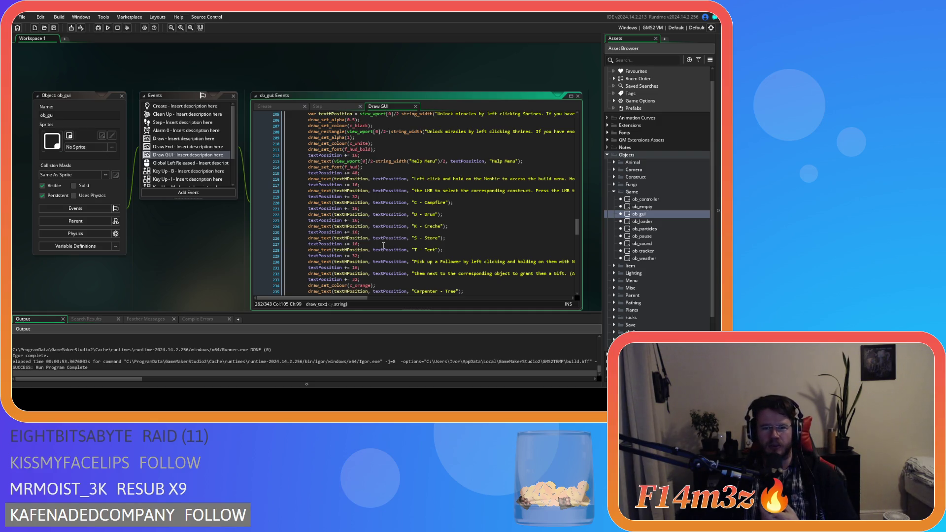
drag(371, 191, 451, 190)
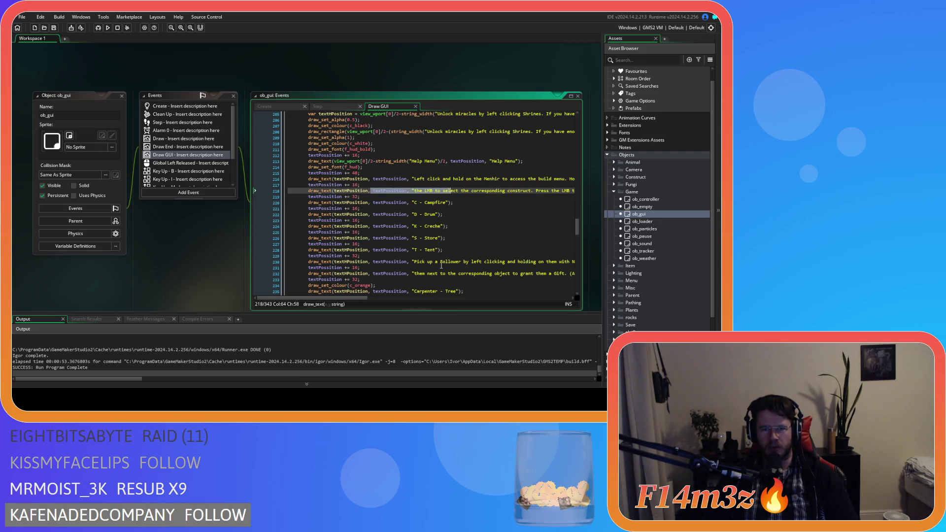
scroll(442, 266, down, 8)
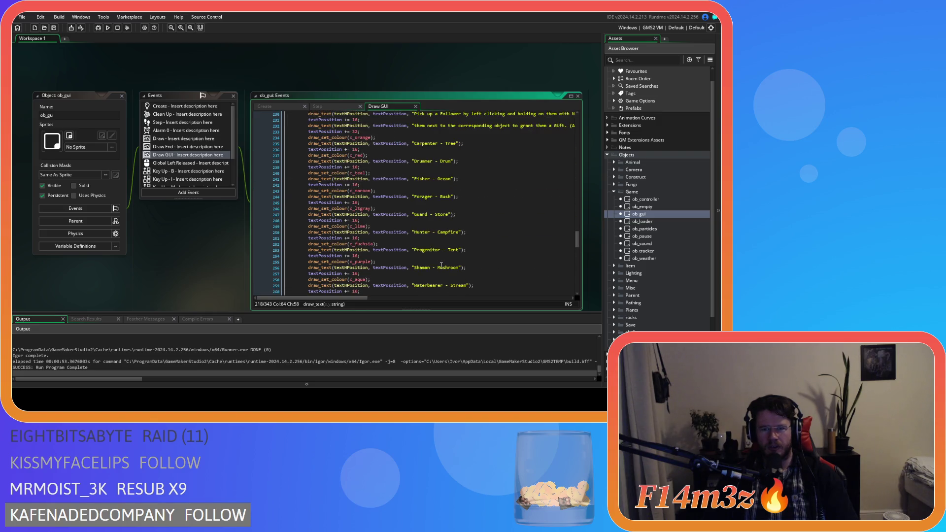
scroll(441, 265, up, 7)
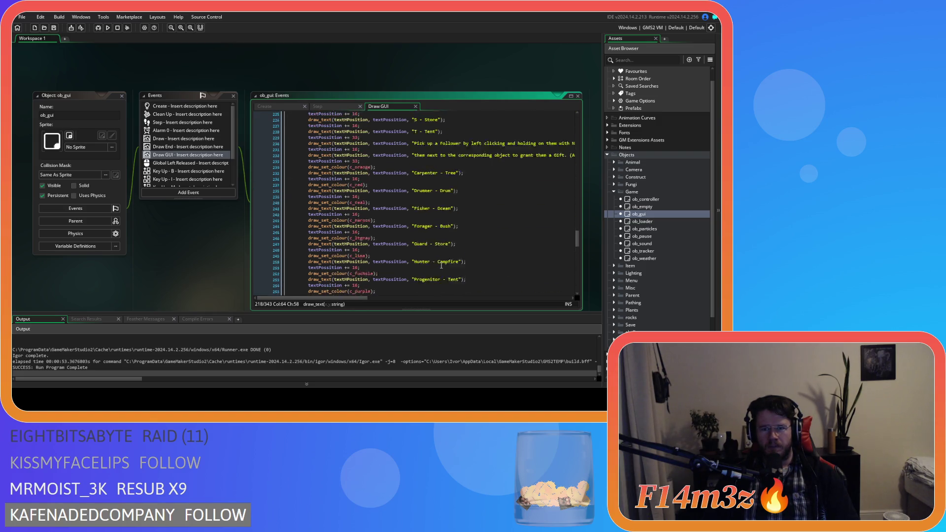
scroll(441, 265, up, 1)
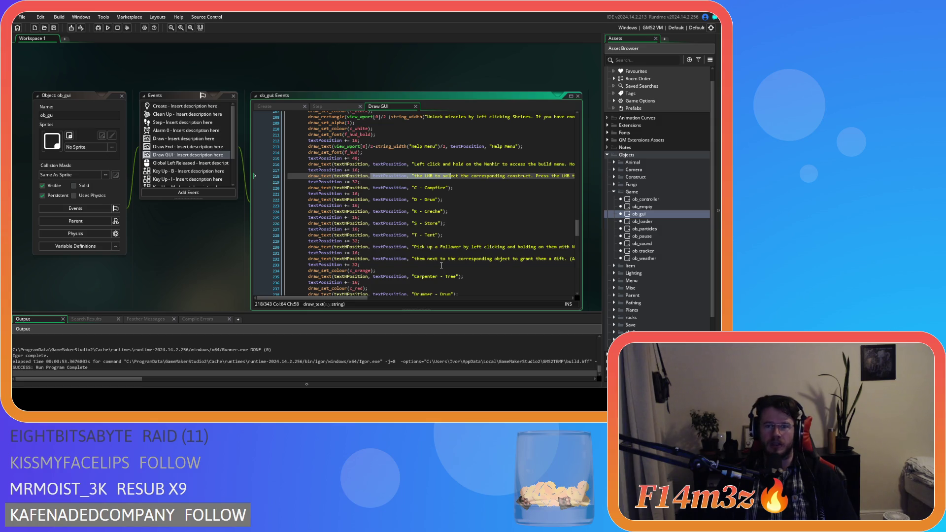
scroll(441, 265, down, 15)
scroll(441, 265, up, 5)
scroll(448, 244, down, 3)
scroll(467, 263, up, 13)
click(470, 201)
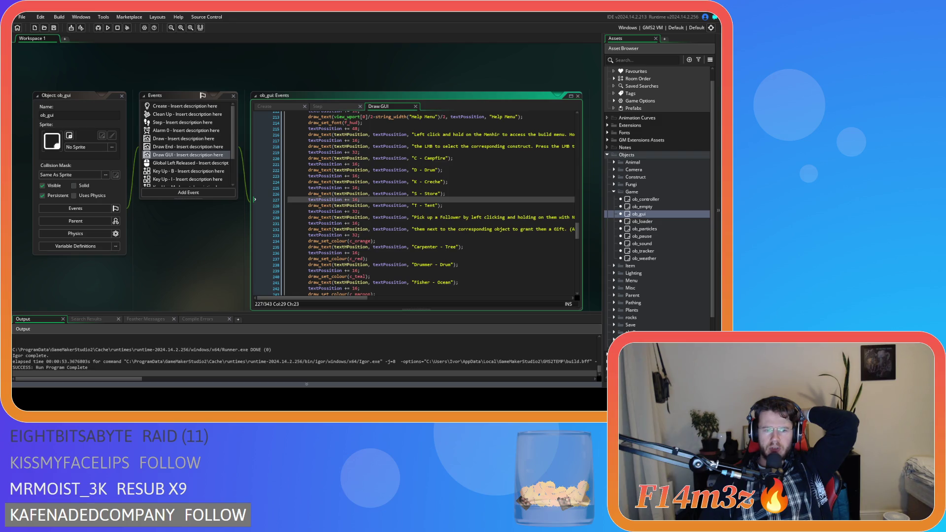
click(373, 230)
scroll(348, 244, up, 3)
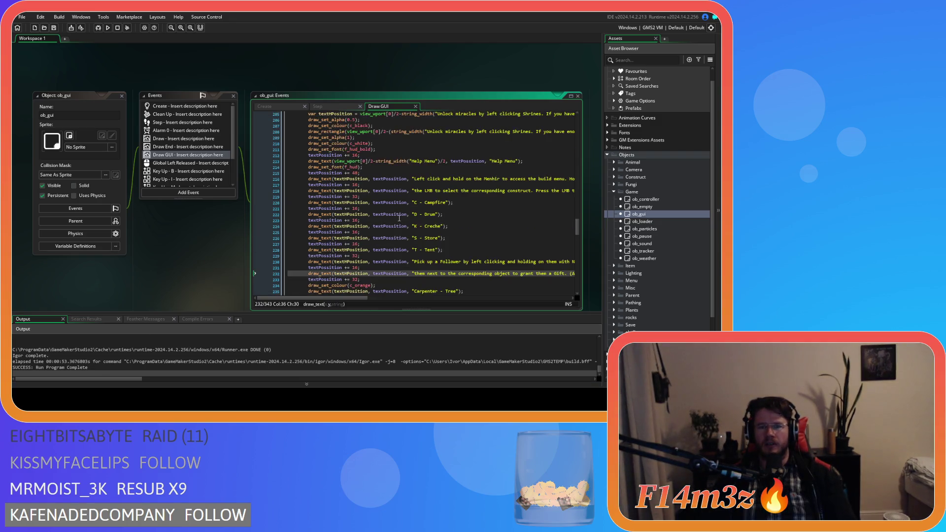
scroll(348, 244, down, 9)
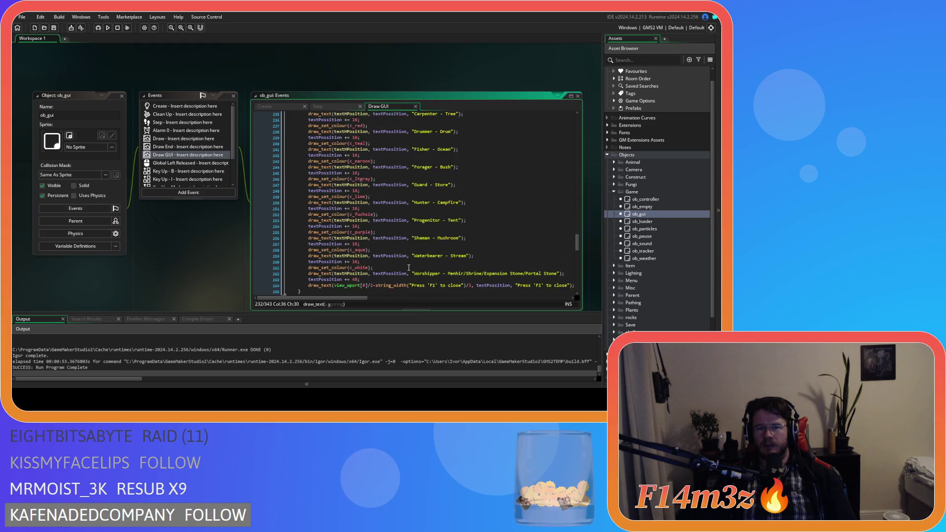
scroll(454, 277, down, 2)
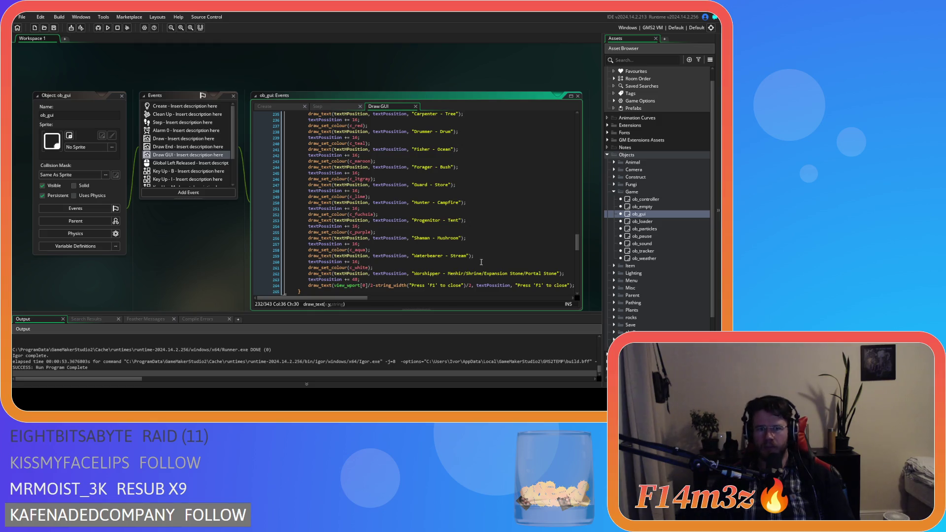
scroll(423, 201, up, 5)
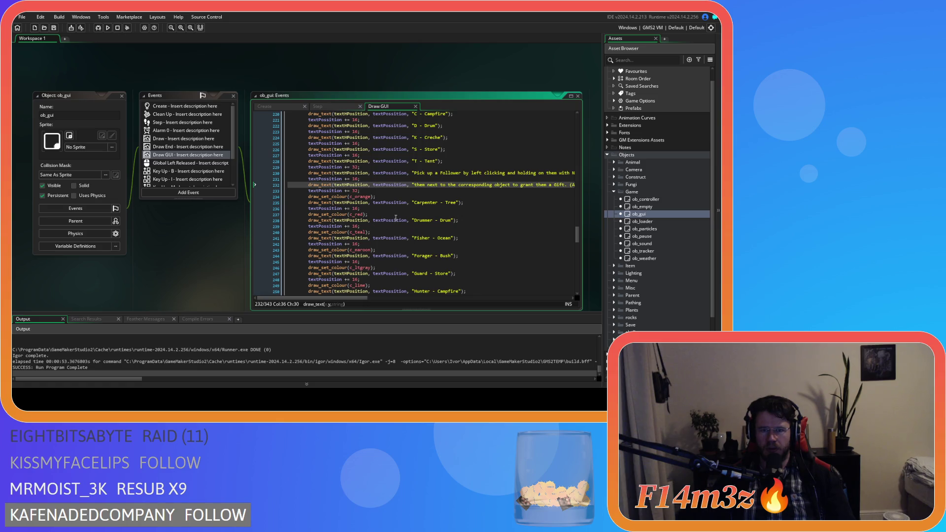
drag(452, 221, 417, 223)
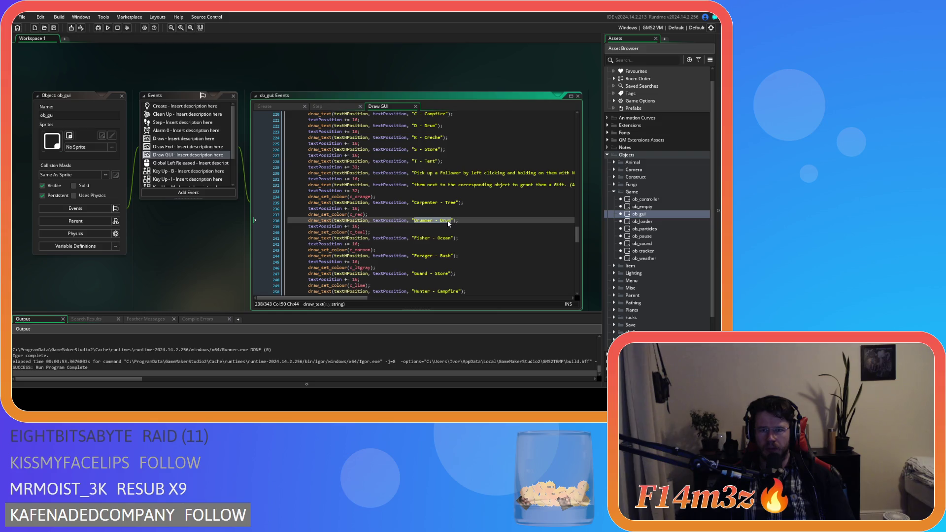
key(BackSpace)
click(458, 203)
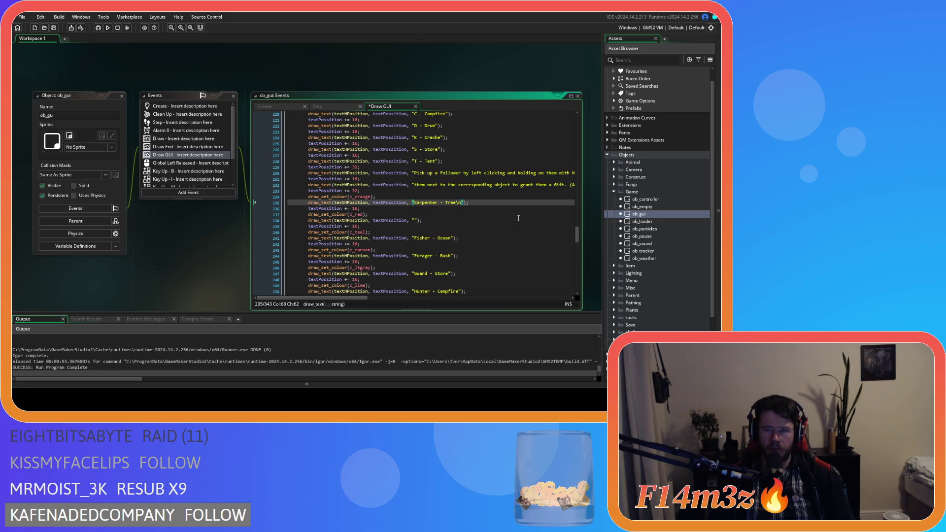
key(Return)
text(Drummer - Drum");)
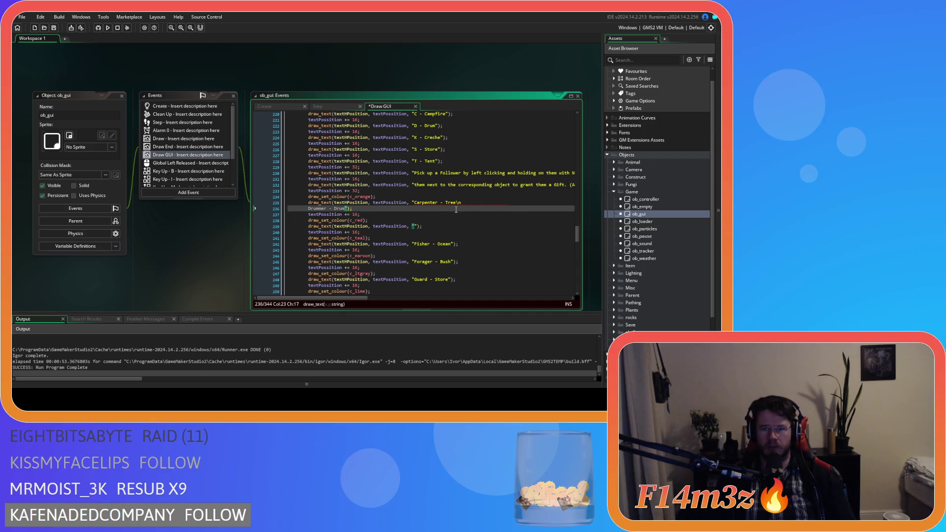
click(306, 209)
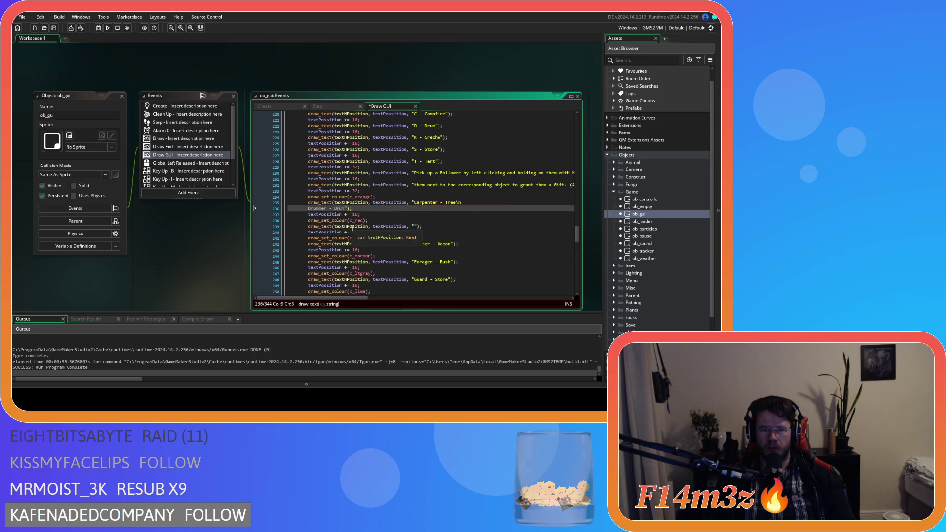
text(")
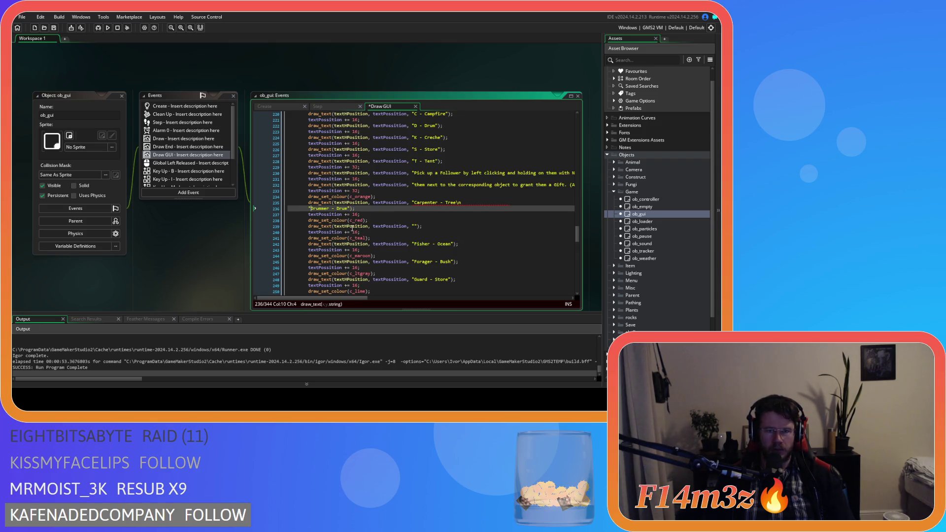
key(Delete)
key(Delete)
key(Delete)
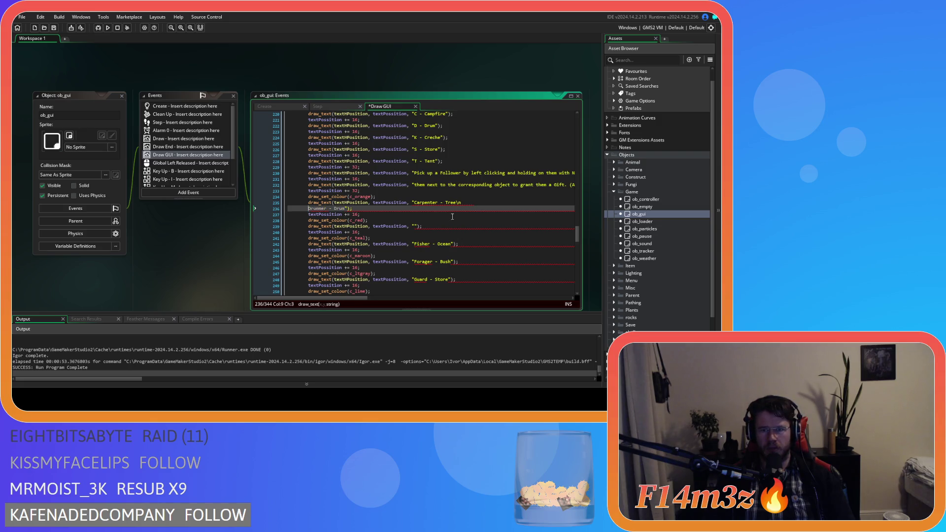
key(BackSpace)
key(BackSpace)
key(ctrl+z)
key(ctrl+z)
key(ctrl+z)
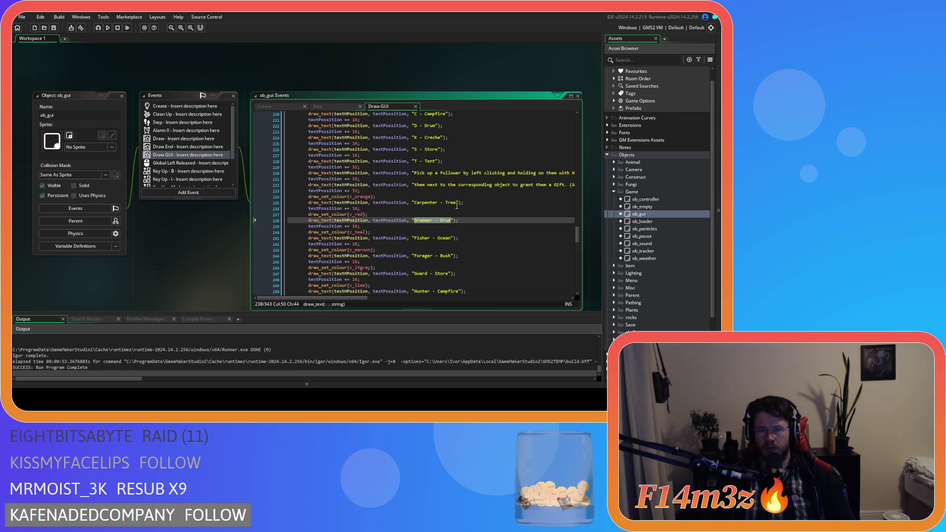
click(457, 203)
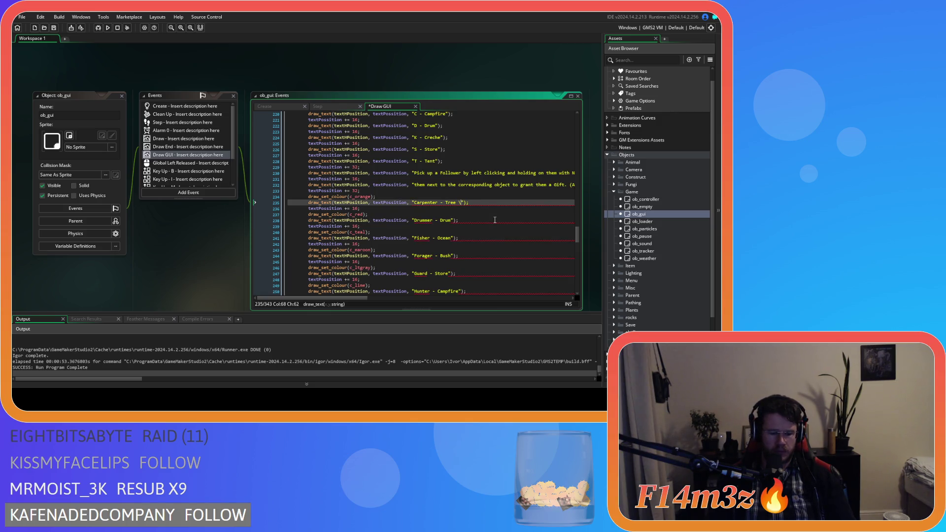
key(Return)
text(Drummer - Drum)
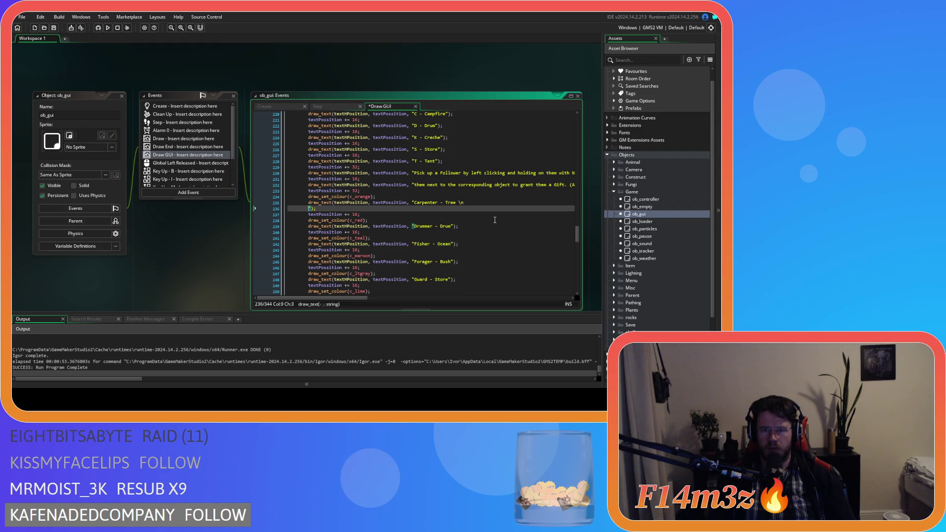
key(ctrl+z)
key(ctrl+z)
key(ctrl+z)
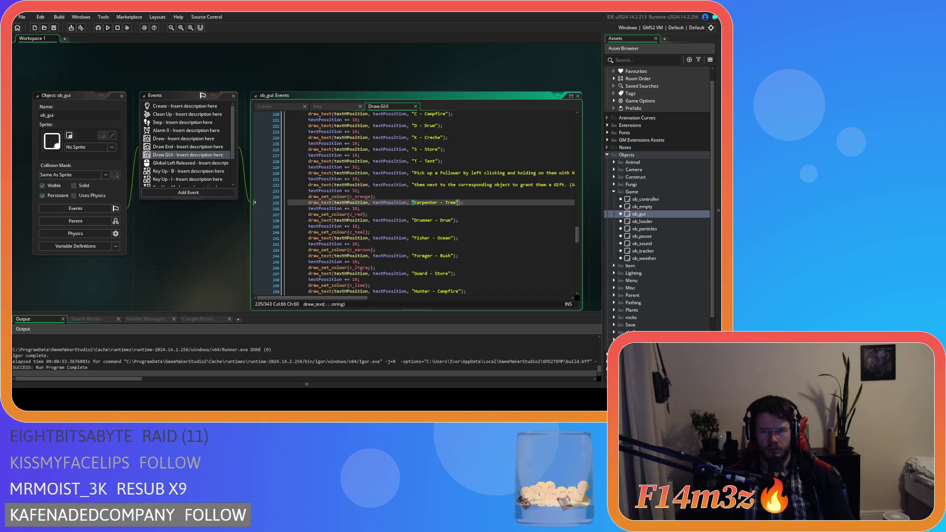
Append a newline-prefixed 'Drummer - Drum' line to the Carpenter - Tree help string.
click(459, 202)
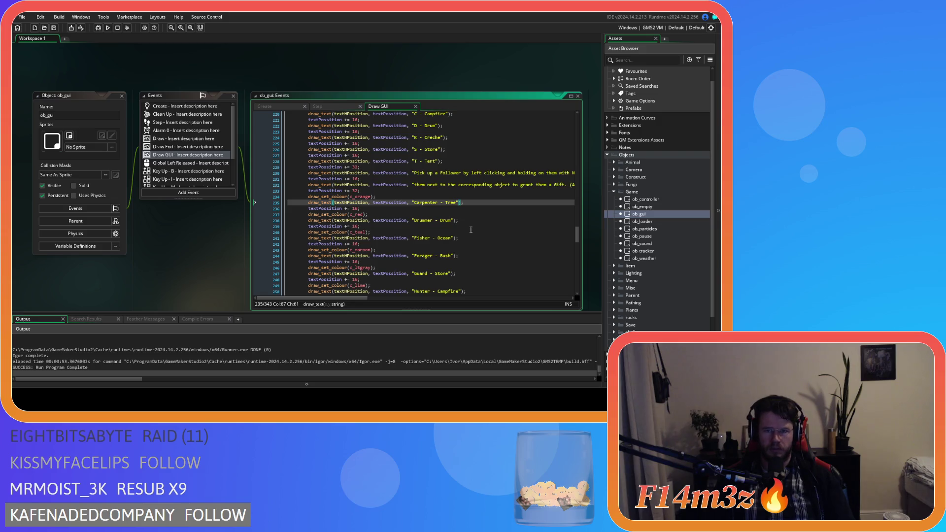
key(Return)
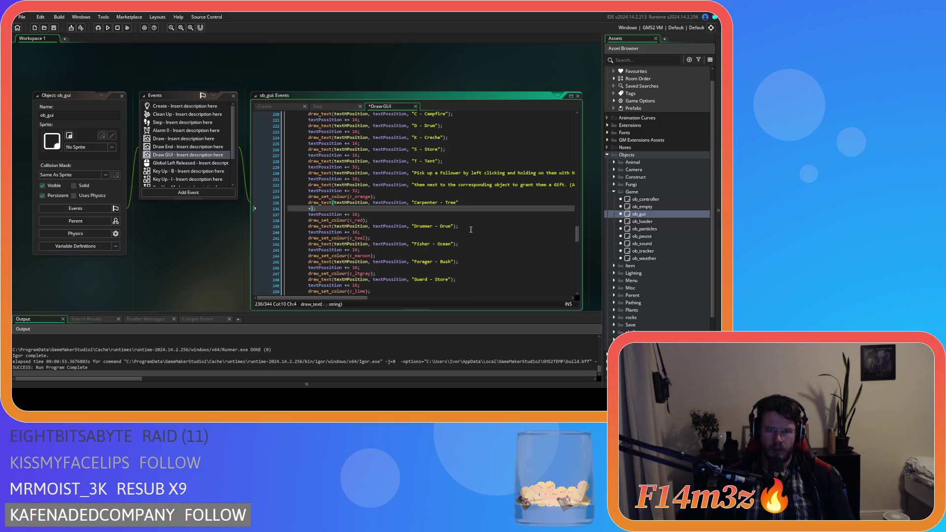
text("Drummer - Drum)
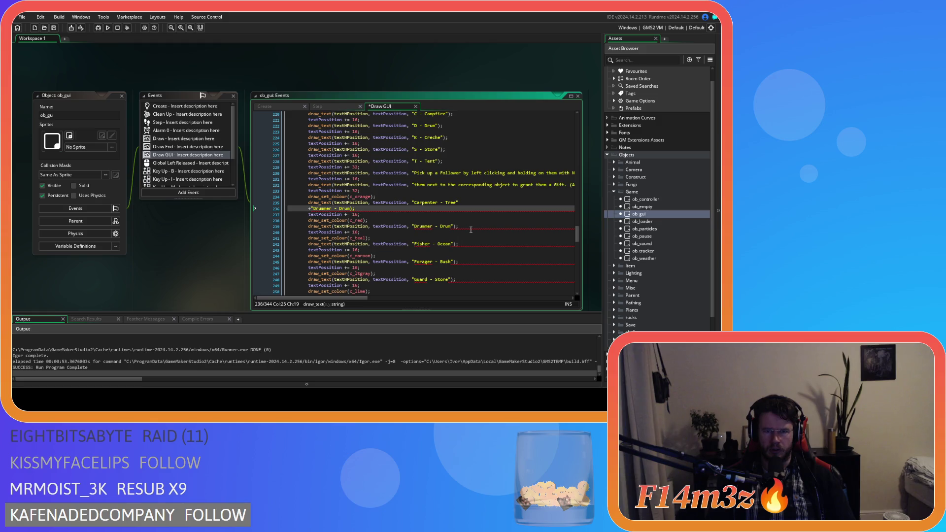
key(ctrl+Left)
key(ctrl+Left)
key(ctrl+Left)
text(\n)
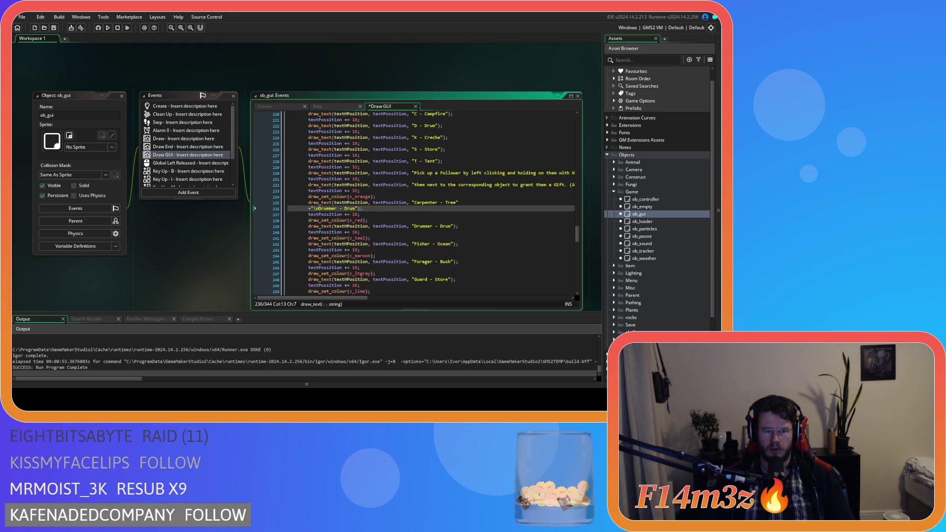
Delete the old separate Drummer draw lines and the leftover spacing and teal colour lines.
click(446, 214)
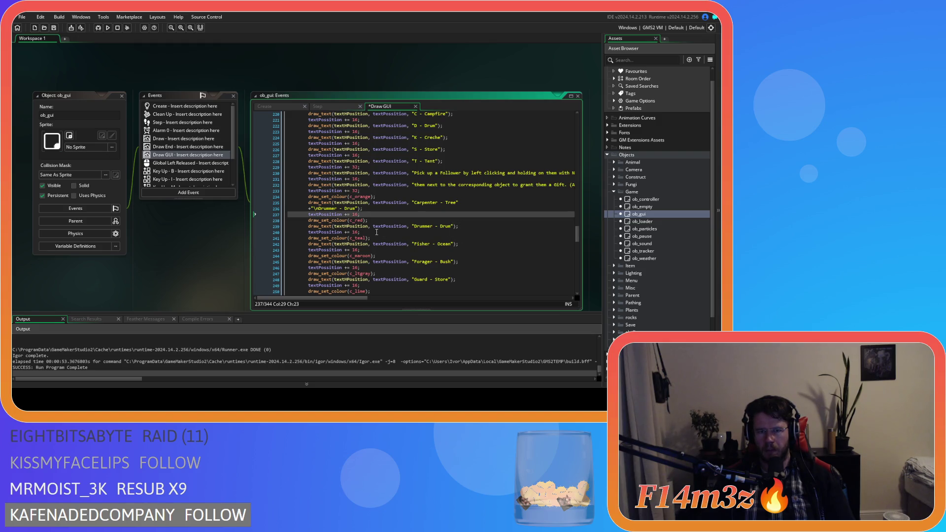
drag(379, 233, 238, 220)
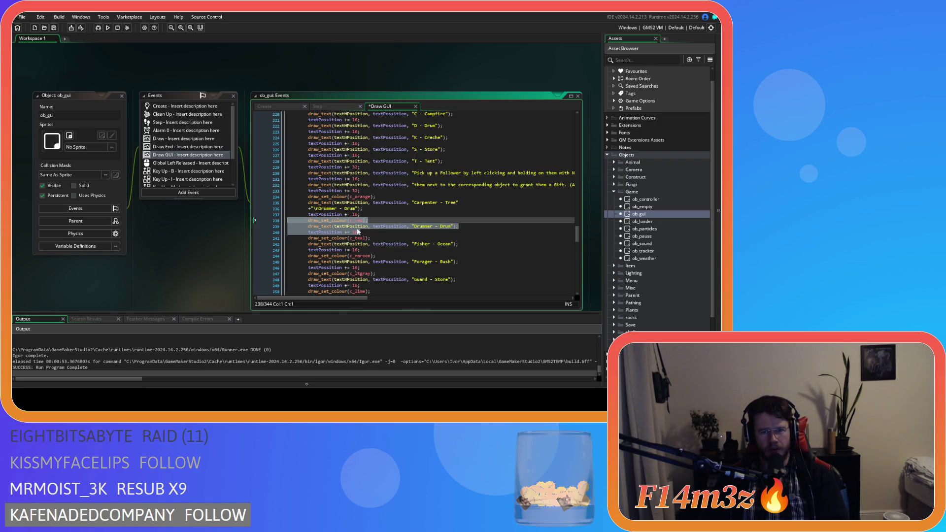
key(Delete)
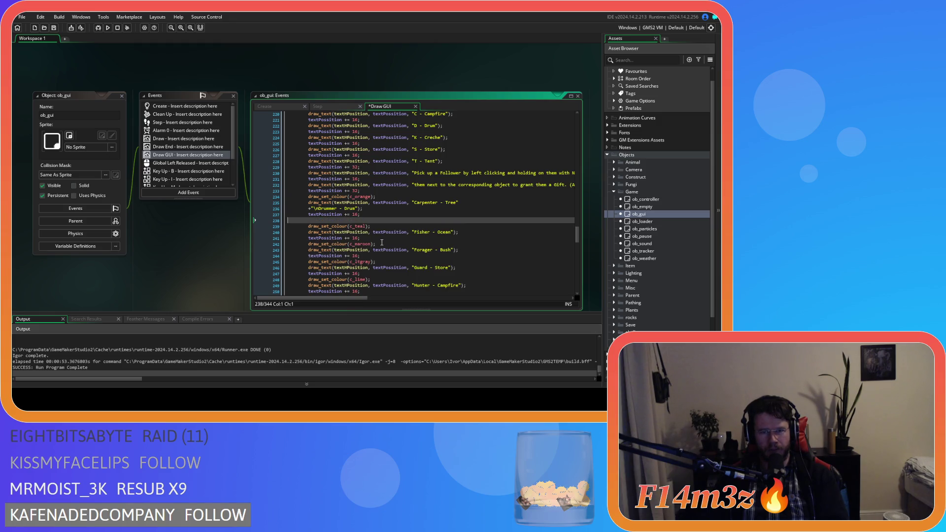
click(256, 214)
drag(383, 225, 254, 212)
key(Delete)
key(BackSpace)
Cut the Fisher - Ocean label and remove its empty line.
mouse_move(453, 214)
mouse_down()
mouse_move(291, 227)
mouse_move(246, 214)
mouse_up()
key(Delete)
key(Delete)
key(BackSpace)
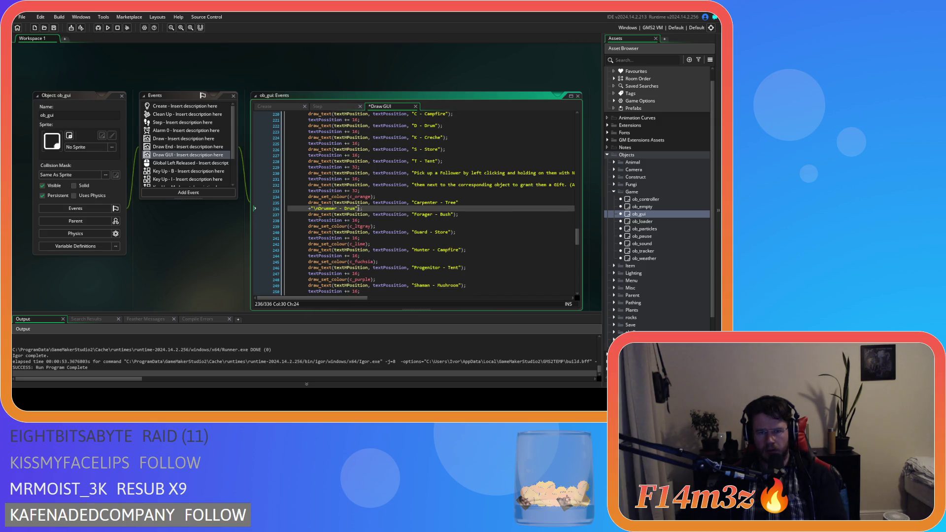
Paste 'Fisher - Ocean' as a new continuation line in the Carpenter draw_text call.
key(Left)
key(Left)
key(Return)
text(+)
text("Fisher - Ocean")
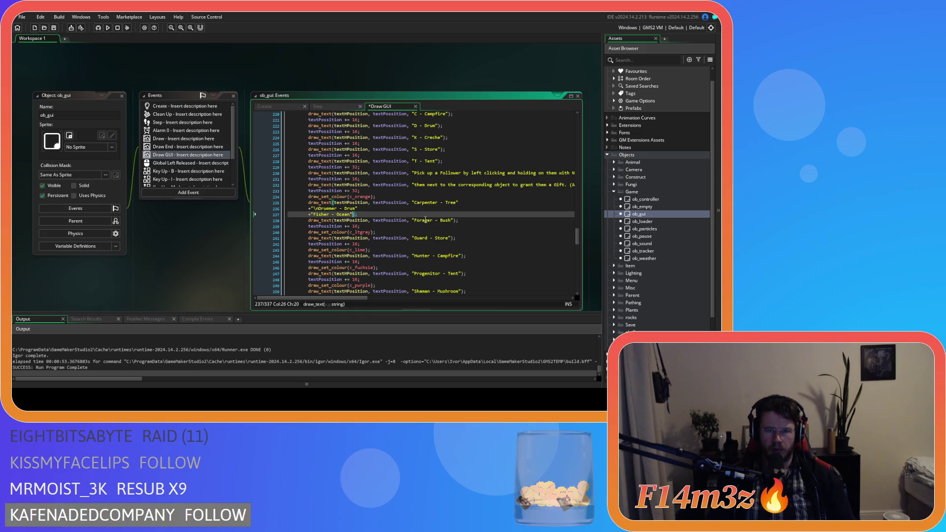
click(316, 215)
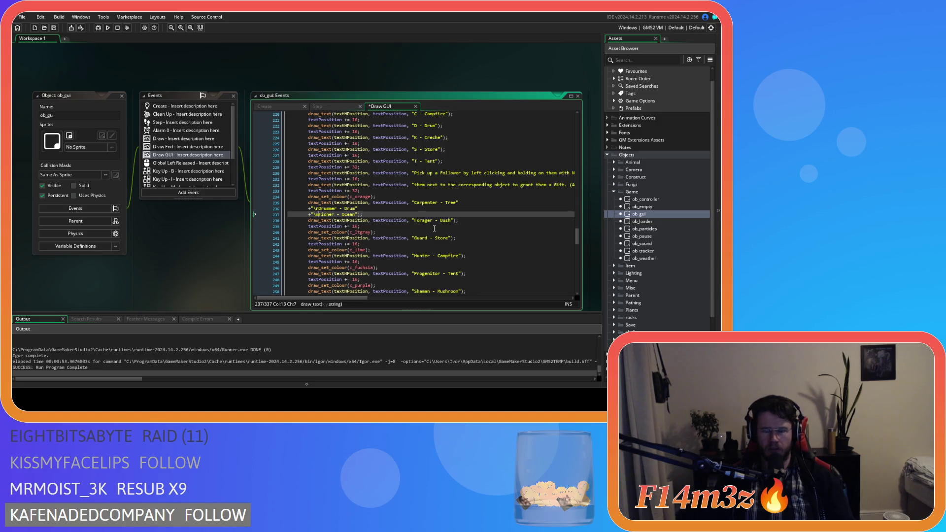
Move 'Forager - Bush' into the Carpenter string as a newline-prefixed continuation line.
click(453, 220)
mouse_move(454, 221)
mouse_down()
mouse_move(382, 229)
mouse_move(364, 215)
mouse_up()
key(BackSpace)
key(BackSpace)
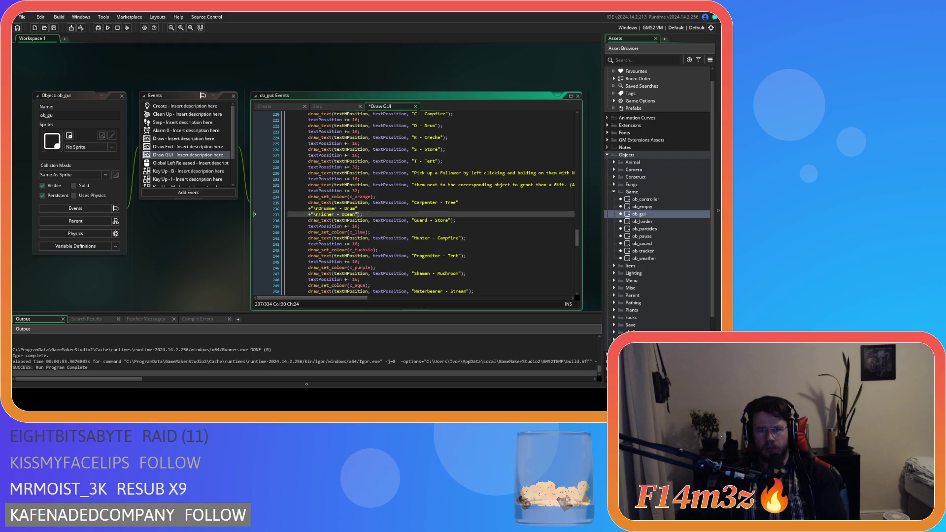
key(Return)
text(+)
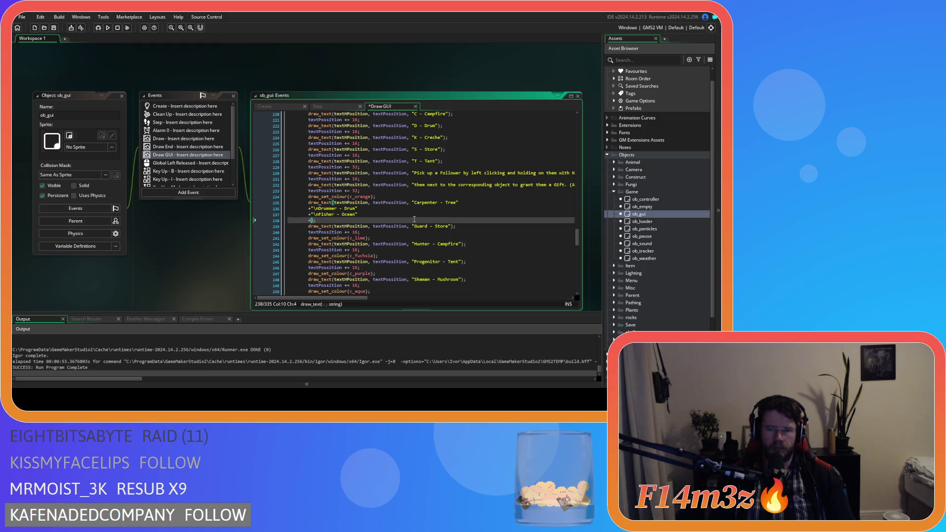
text(""Forager - Bush")
key(BackSpace)
key(BackSpace)
key(BackSpace)
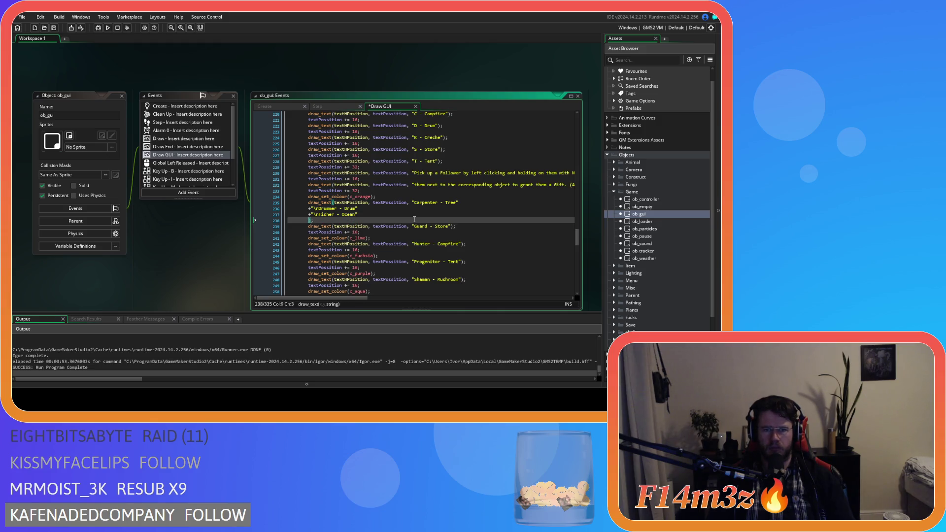
text(+"Forager - Bush")
key(ctrl+Left)
key(ctrl+Left)
key(ctrl+Left)
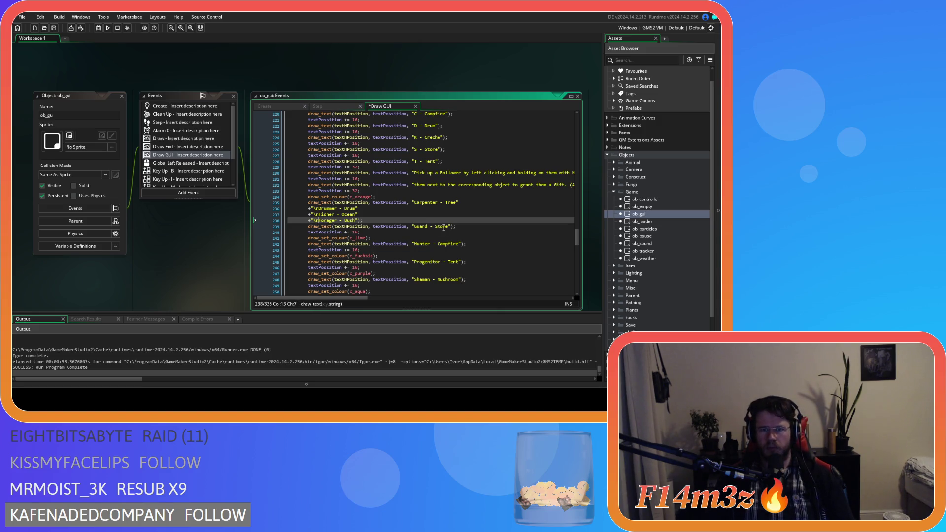
double_click(414, 226)
key(ctrl+z)
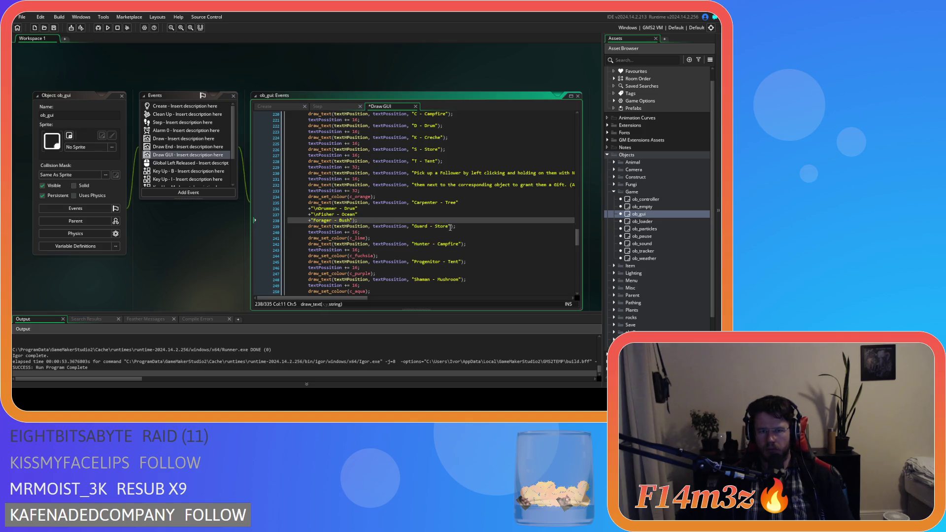
key(ctrl+y)
Cut 'Guard - Store', delete its draw and lime colour lines, and append it newline-prefixed.
drag(453, 226, 415, 229)
key(ctrl+x)
drag(372, 239, 288, 226)
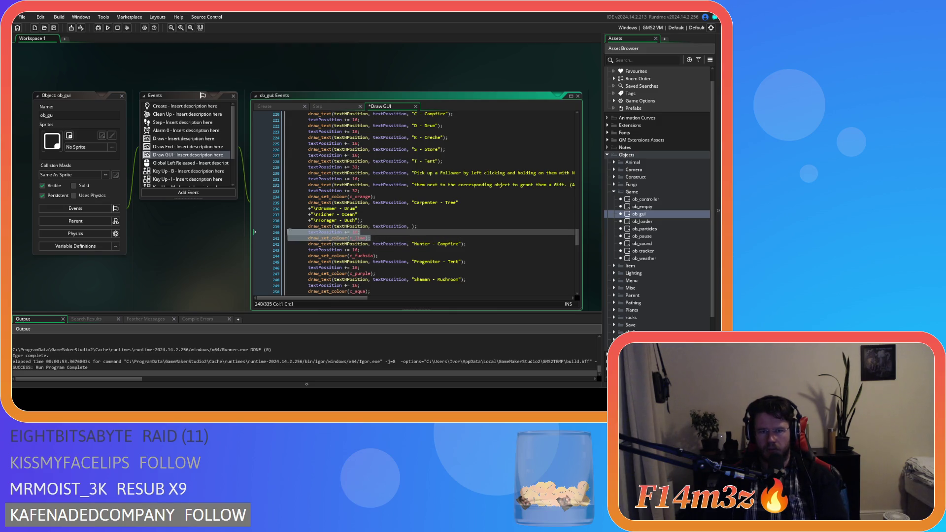
key(BackSpace)
key(BackSpace)
key(Left)
key(Left)
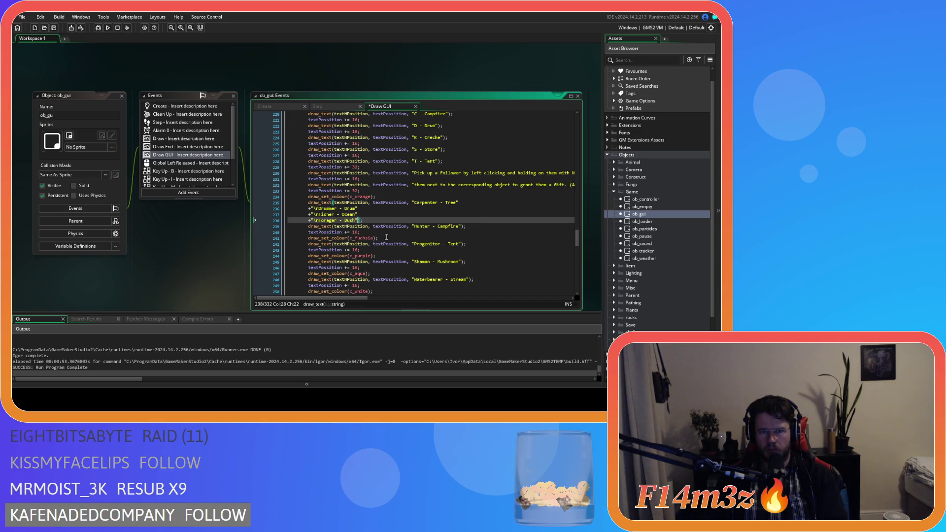
key(Return)
text(+)
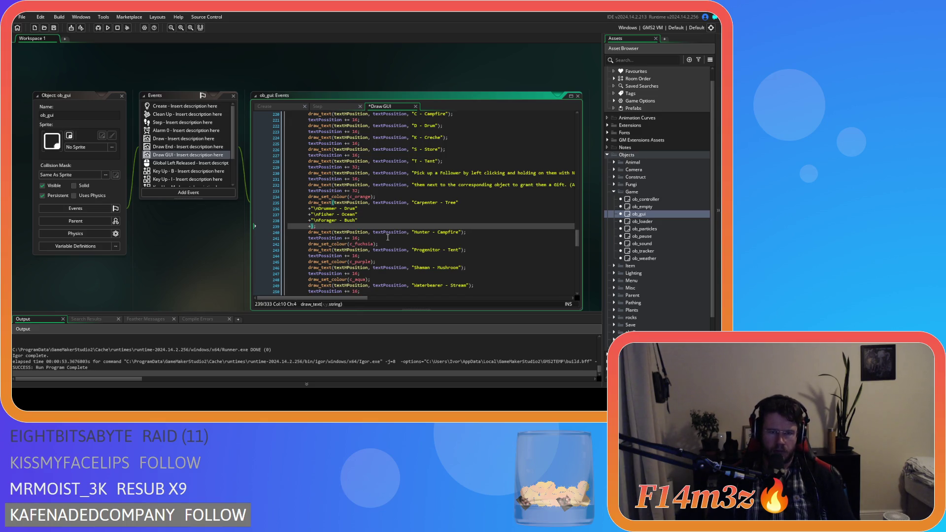
text("Guard - Store)
key(Left)
key(Left)
key(Left)
text(\n)
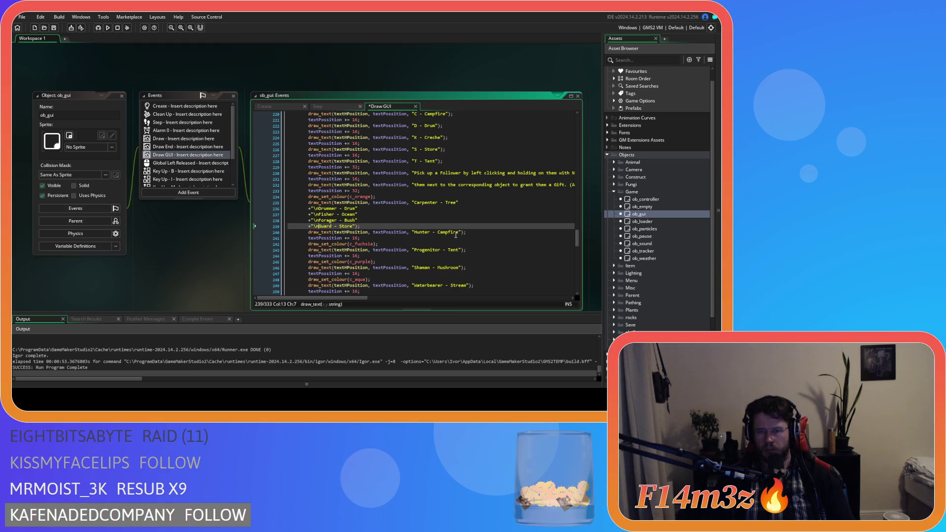
Cut the Hunter - Campfire string and select its leftover draw lines.
drag(461, 232, 413, 233)
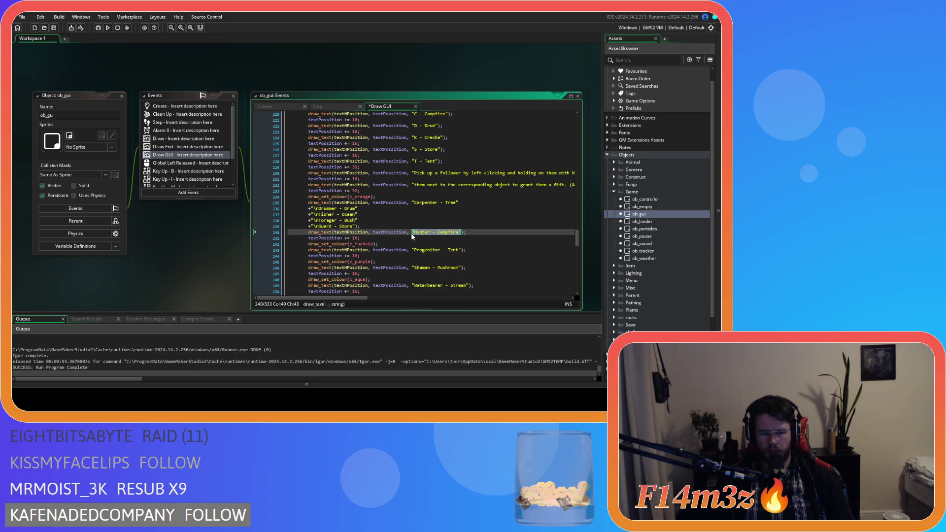
key(ctrl+x)
mouse_move(379, 244)
mouse_down()
mouse_move(249, 240)
mouse_move(235, 230)
mouse_up()
Remove the leftover Hunter lines and add 'Hunter - Campfire' as a newline-prefixed continuation line.
key(BackSpace)
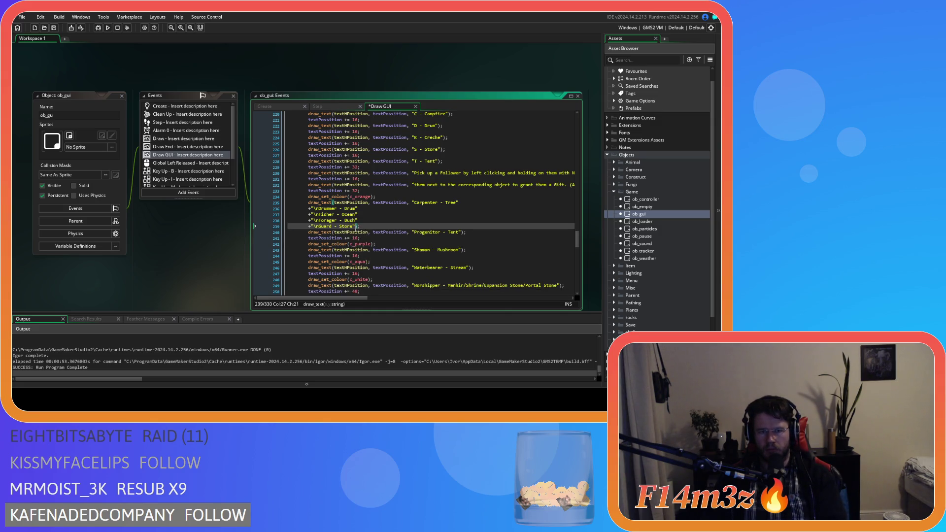
key(Return)
text(+")
key(ctrl+v)
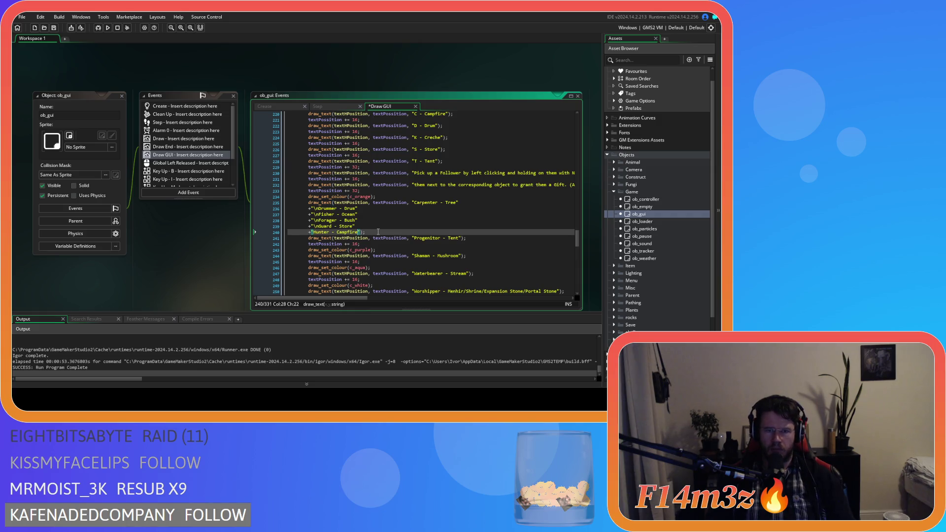
key(Left)
key(Left)
key(Left)
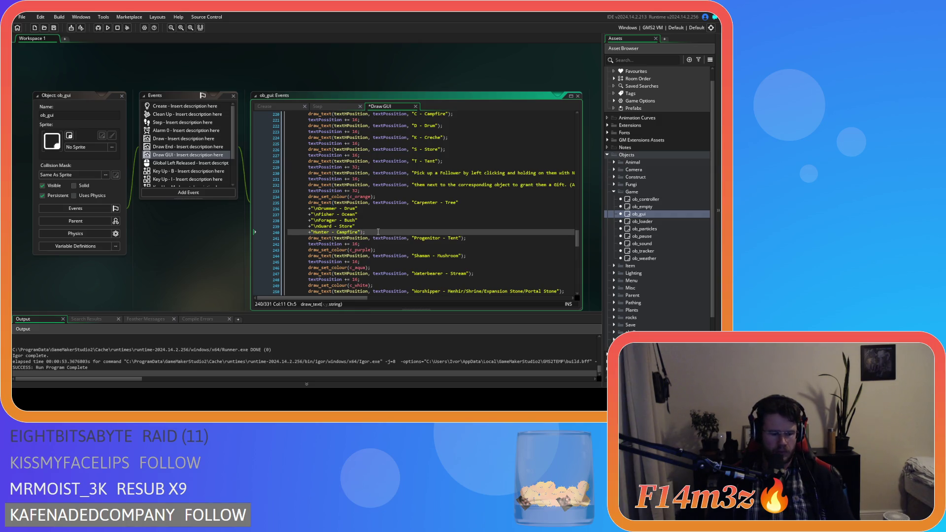
text(\n)
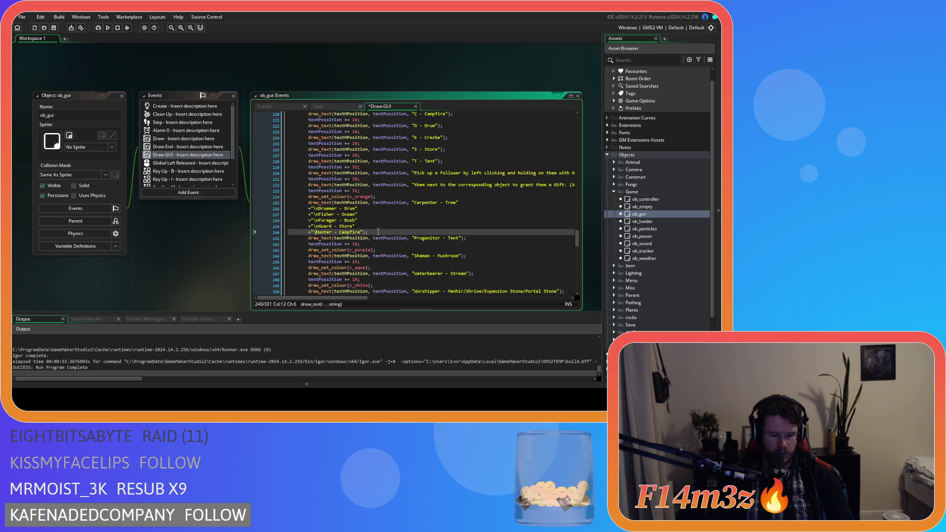
Move the 'Progenitor - Tent' string into the Carpenter call as a continuation line.
click(463, 239)
mouse_move(422, 240)
mouse_down()
mouse_move(374, 250)
mouse_move(270, 248)
mouse_move(250, 238)
mouse_up()
key(BackSpace)
key(BackSpace)
key(BackSpace)
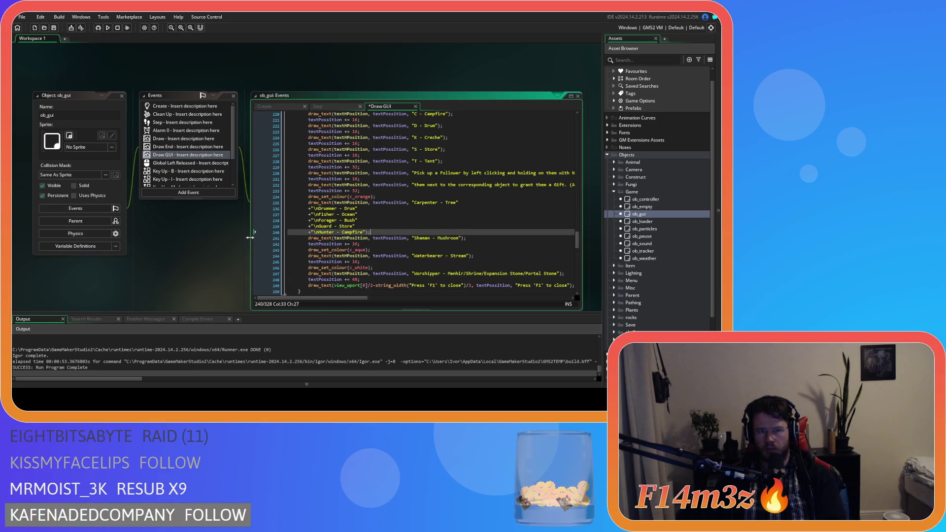
key(Left)
key(Left)
key(Return)
text(+)
key(ctrl+v)
key(Left)
key(Left)
key(Left)
key(Left)
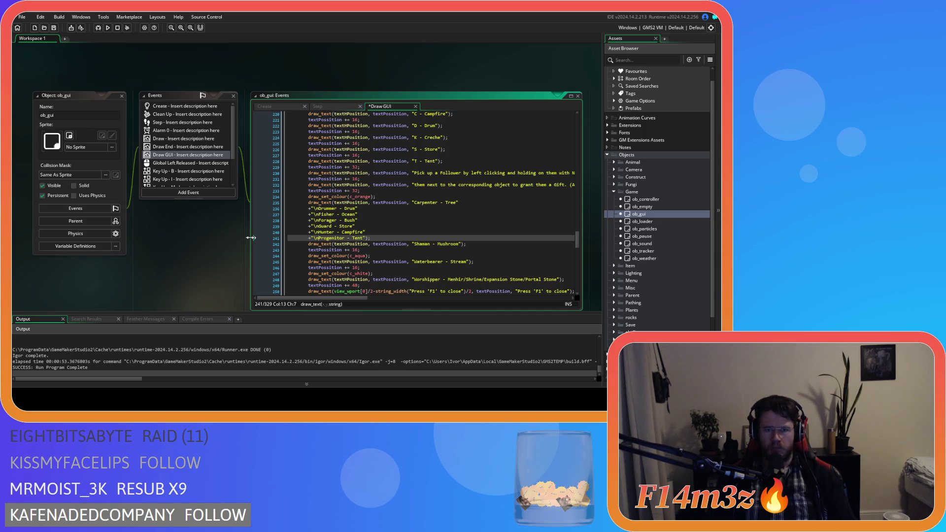
Add 'Shaman - Mushroom' as a continuation line and delete the old Shaman and aqua colour lines.
drag(462, 245, 412, 245)
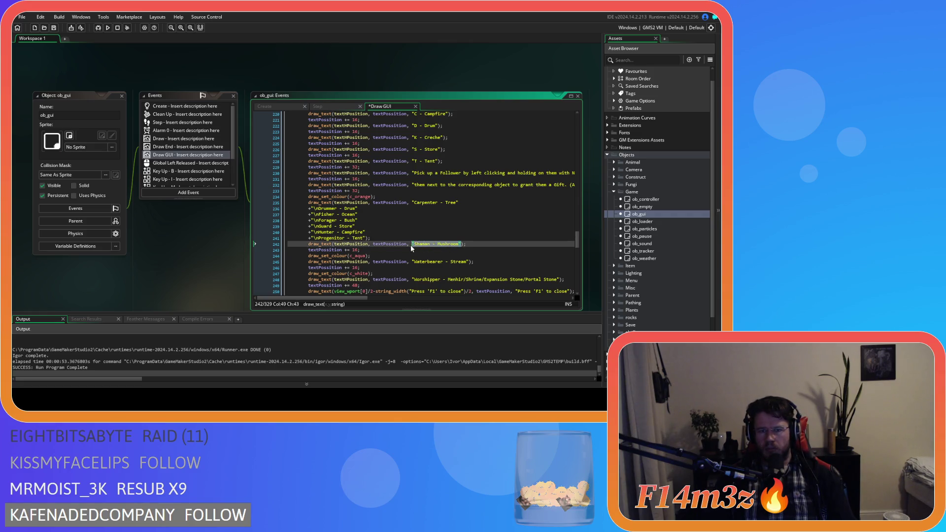
key(BackSpace)
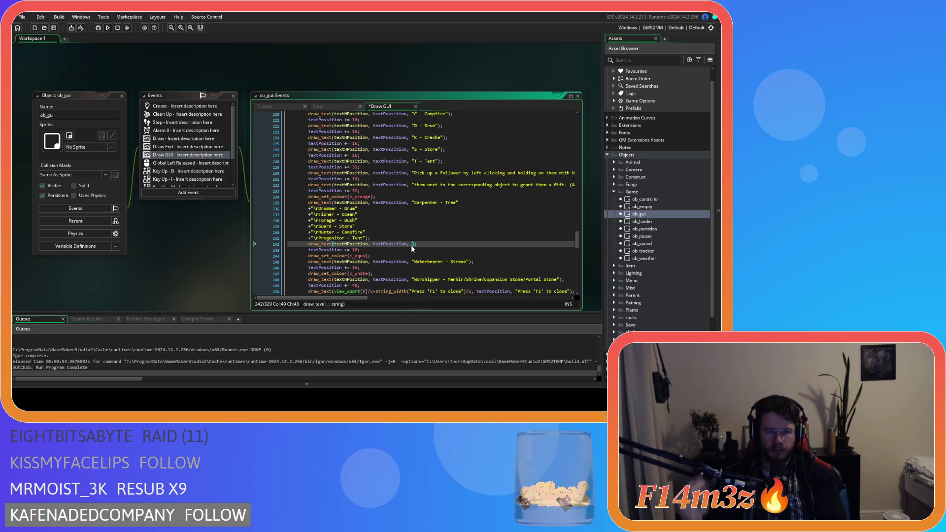
click(367, 239)
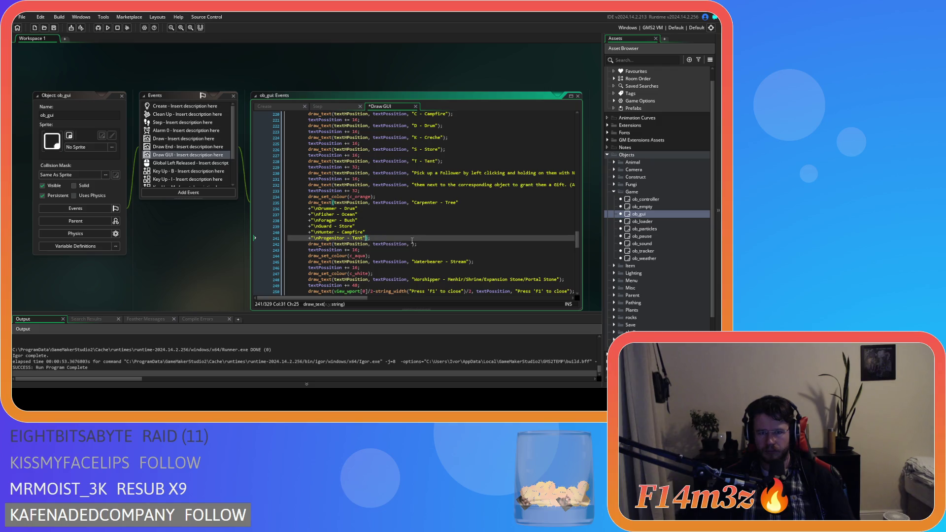
key(Return)
text(+"Shaman - Mushroom");)
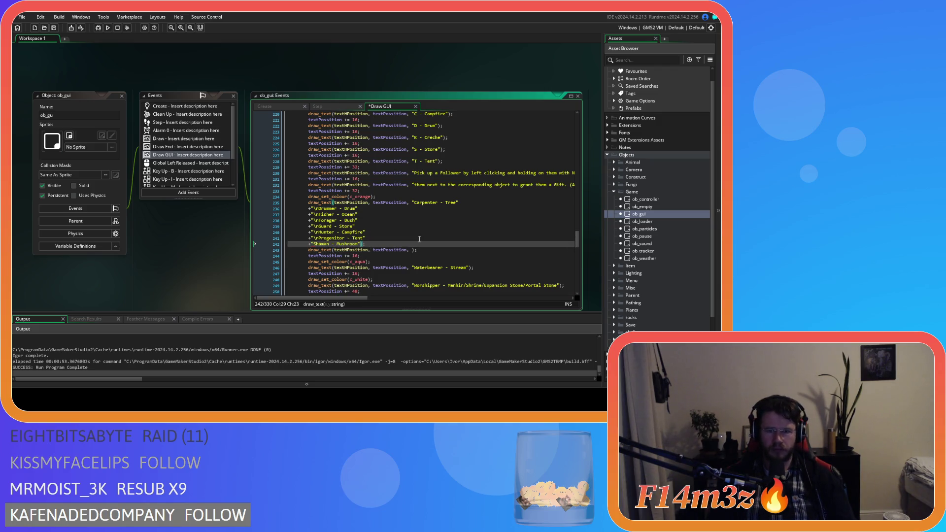
key(Left)
key(Left)
key(Left)
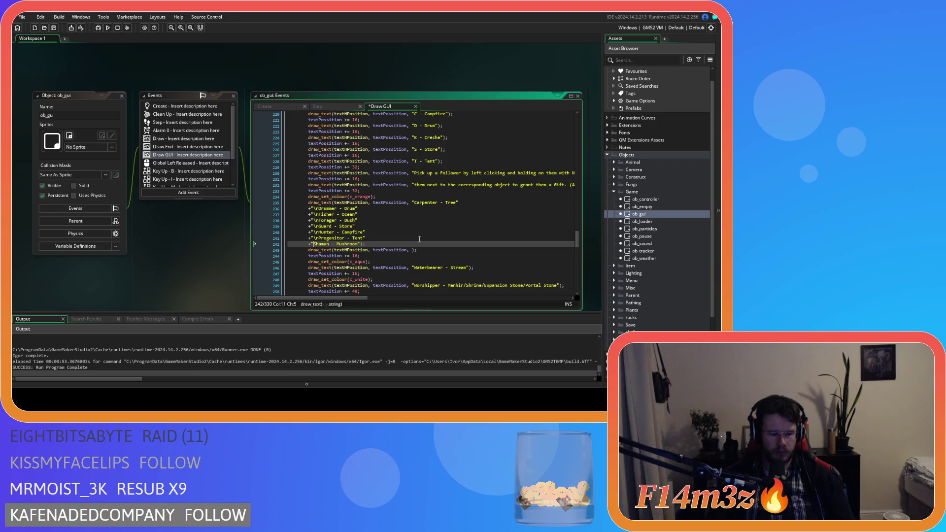
drag(296, 267, 261, 248)
key(Delete)
Move the 'Waterbearer - Stream' string into the Carpenter call as a continuation line.
drag(468, 250, 371, 244)
key(Delete)
key(Delete)
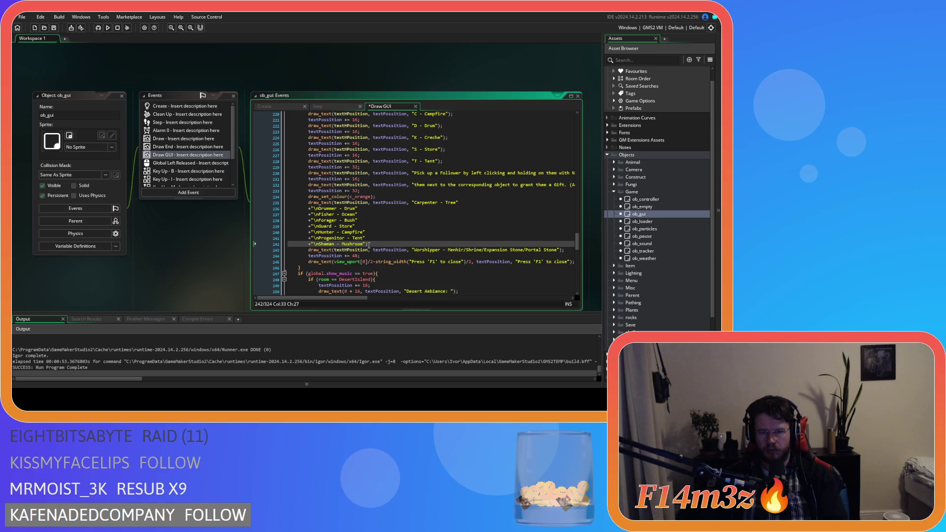
key(Return)
text(+)
key(ctrl+v)
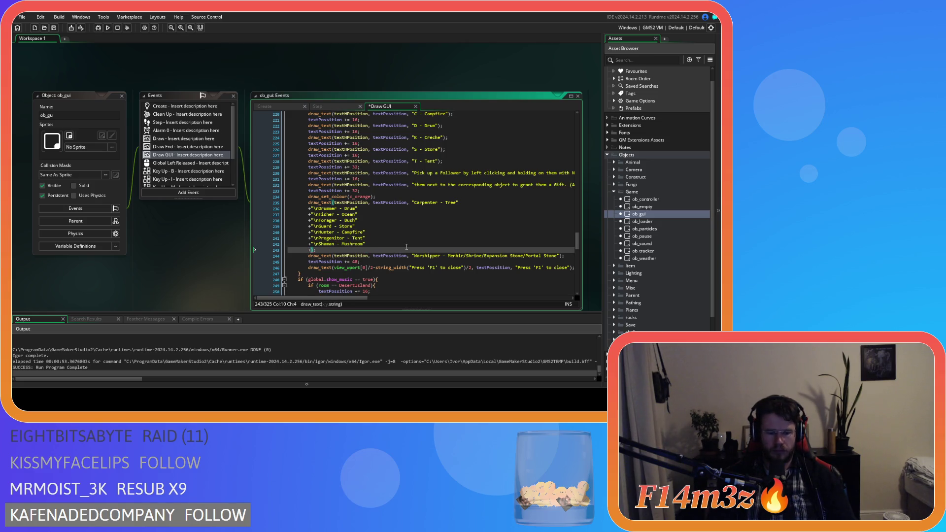
key(Left)
key(Left)
key(Left)
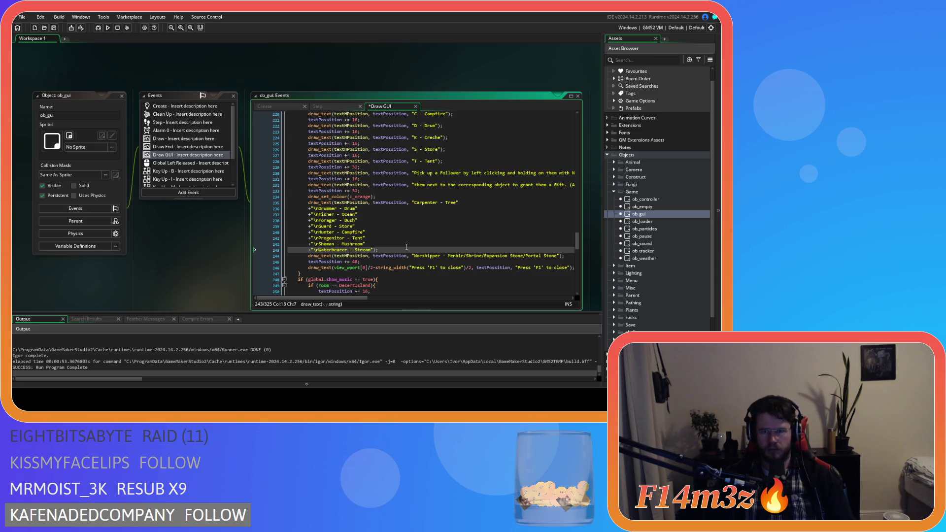
Move the long Worshipper string into the Carpenter call and save the Draw GUI event.
drag(560, 256, 282, 256)
key(BackSpace)
key(BackSpace)
key(BackSpace)
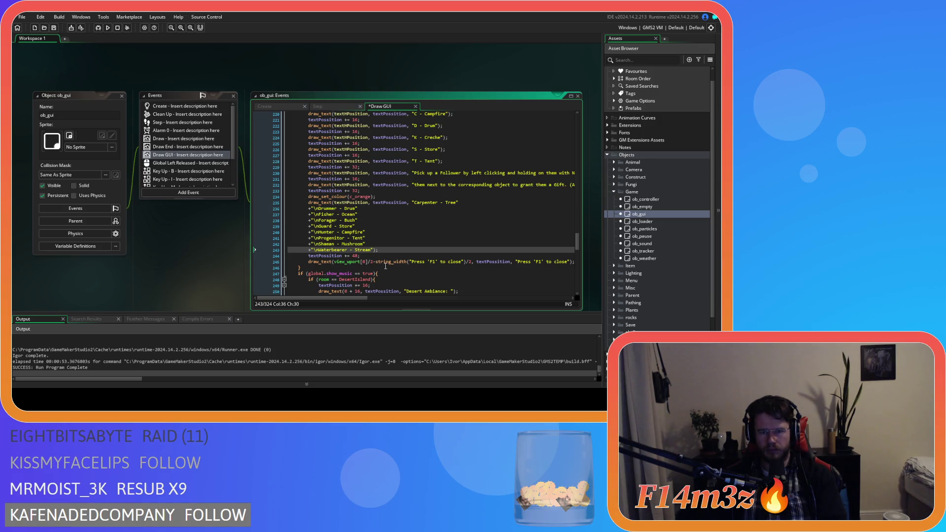
click(374, 250)
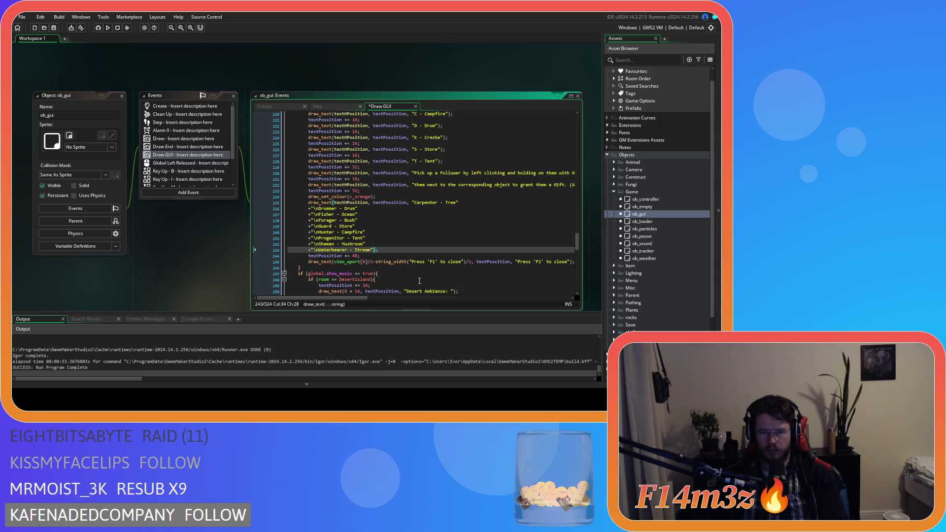
key(Return)
key(ctrl+v)
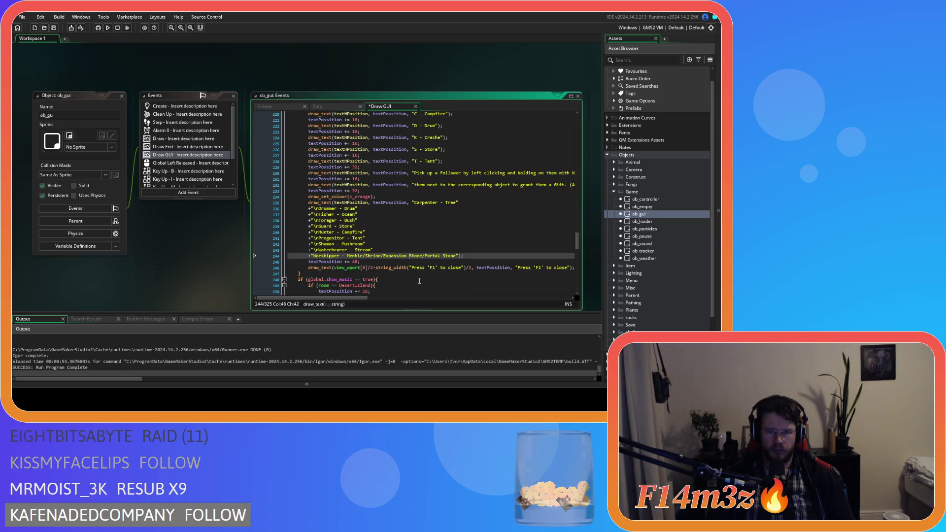
key(ctrl+Left)
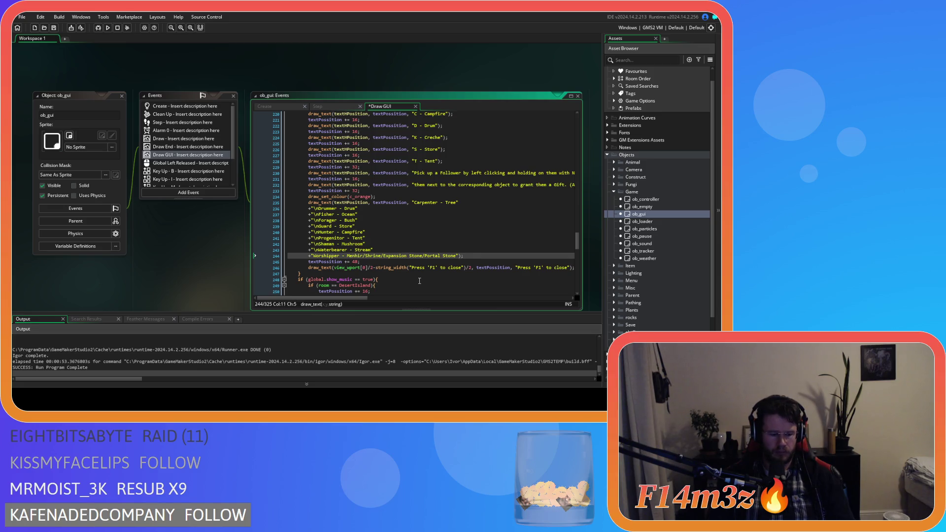
key(ctrl+s)
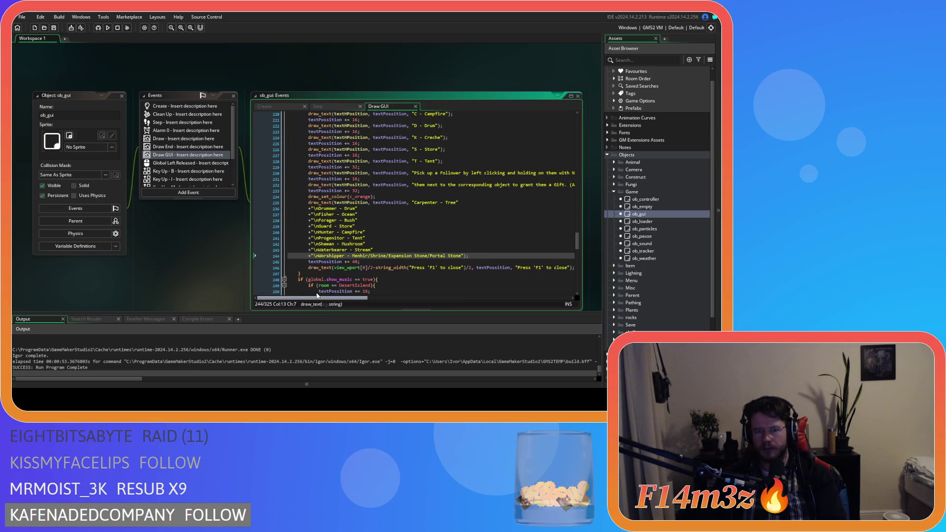
Delete the orange colour line from the Draw GUI code.
scroll(371, 259, up, 1)
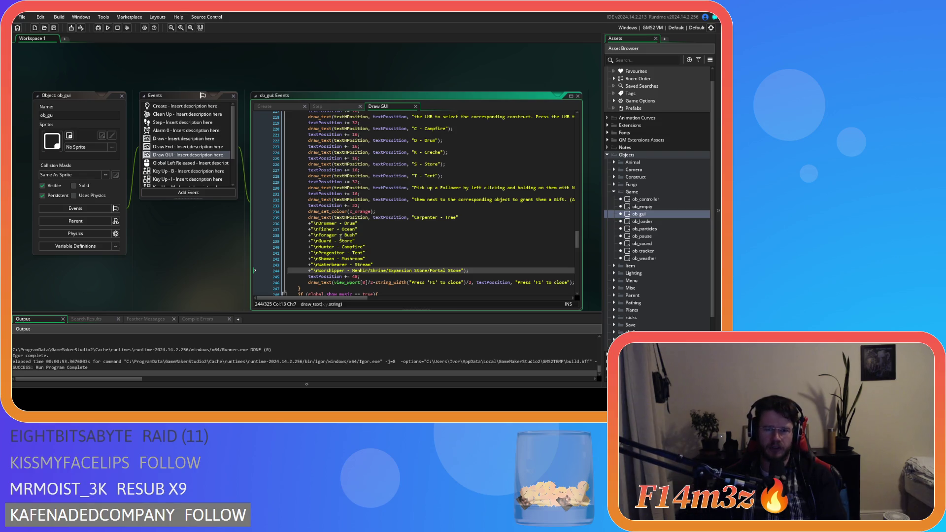
drag(377, 212, 262, 214)
key(BackSpace)
key(BackSpace)
Put the Carpenter - Tree string on its own line and save.
click(438, 230)
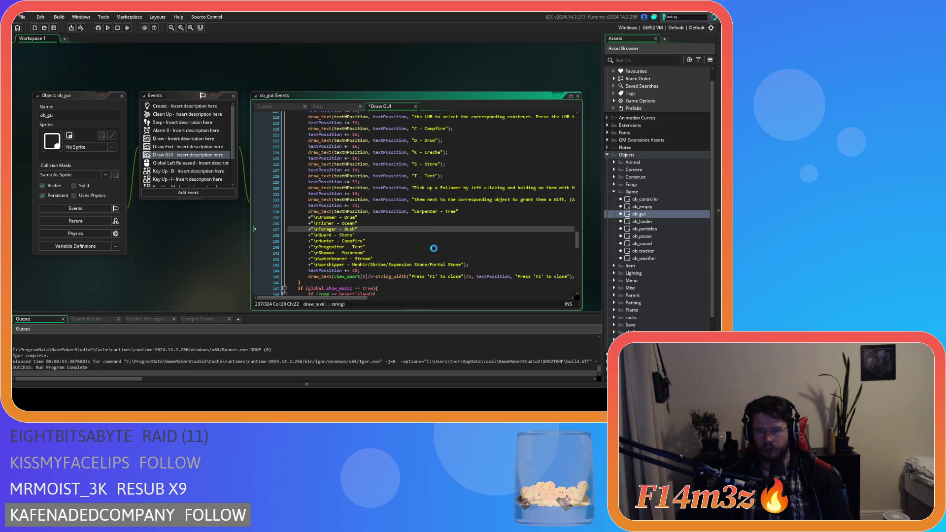
scroll(434, 246, up, 3)
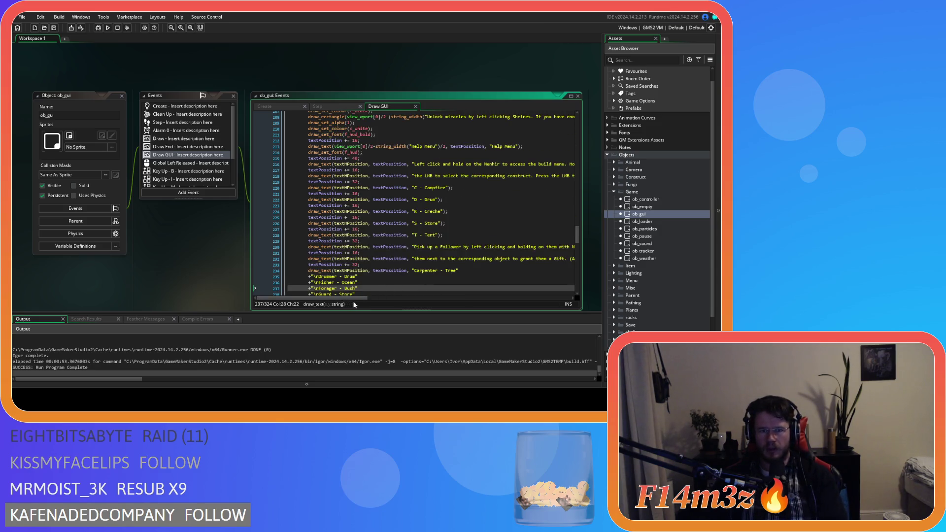
mouse_move(351, 298)
mouse_down()
mouse_move(361, 301)
mouse_move(341, 299)
mouse_up()
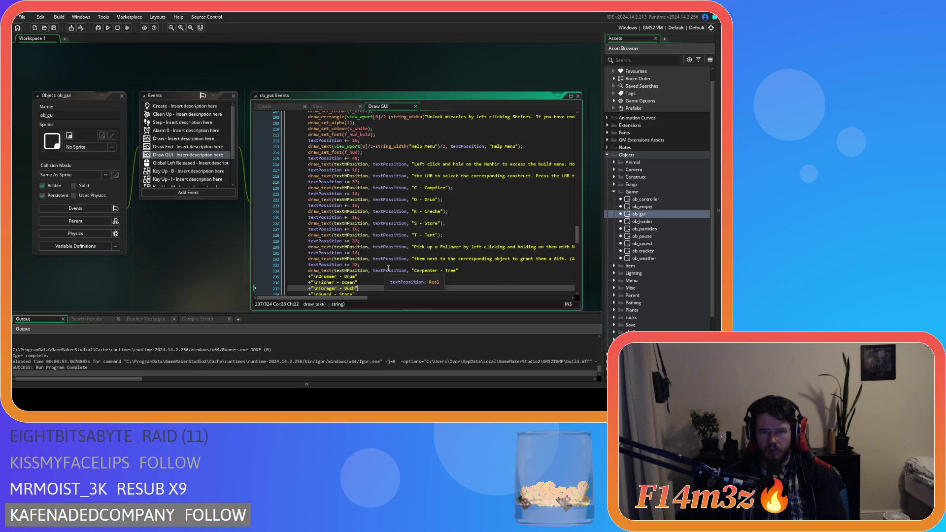
click(414, 270)
key(Return)
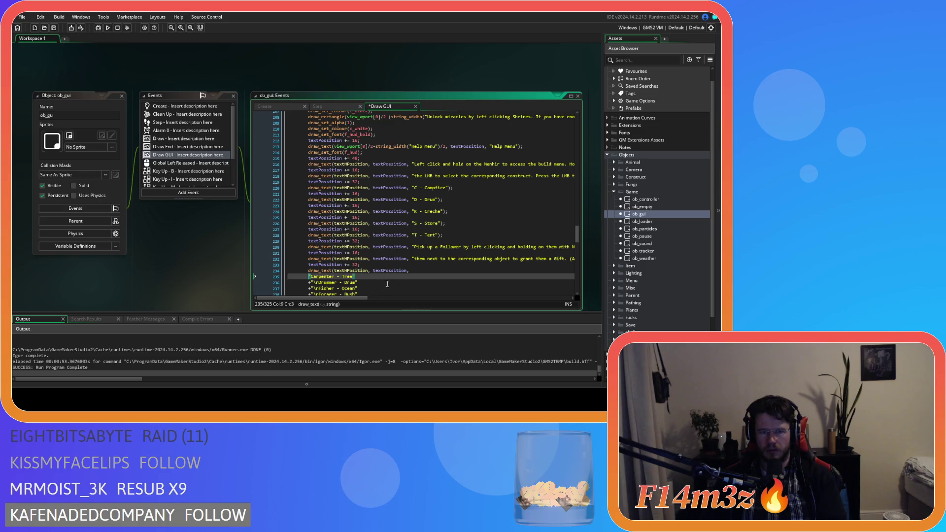
click(418, 260)
key(ctrl+s)
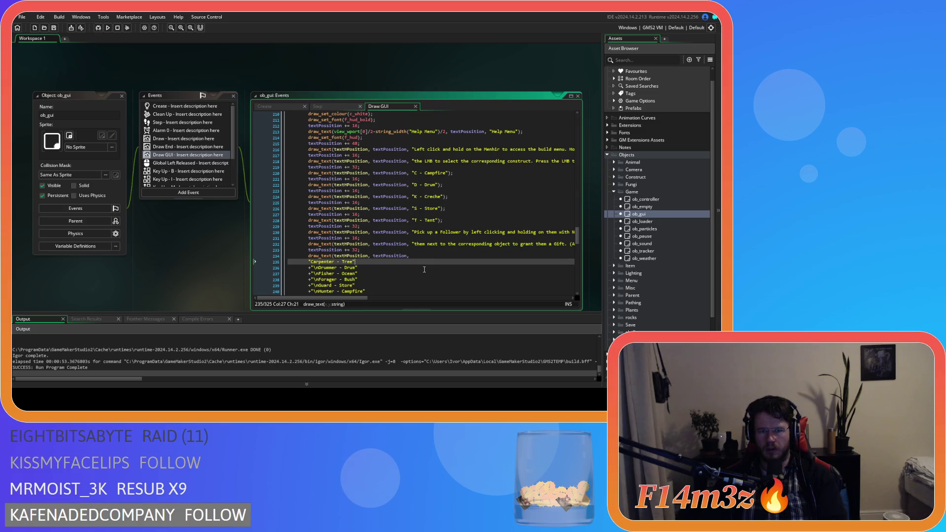
Remove the trailing comma on line 234, start the Carpenter - Tree line with a comma, and save.
scroll(424, 269, up, 1)
click(409, 271)
text(,)
key(BackSpace)
key(Down)
key(Home)
text(,)
key(Down)
key(End)
key(ctrl+s)
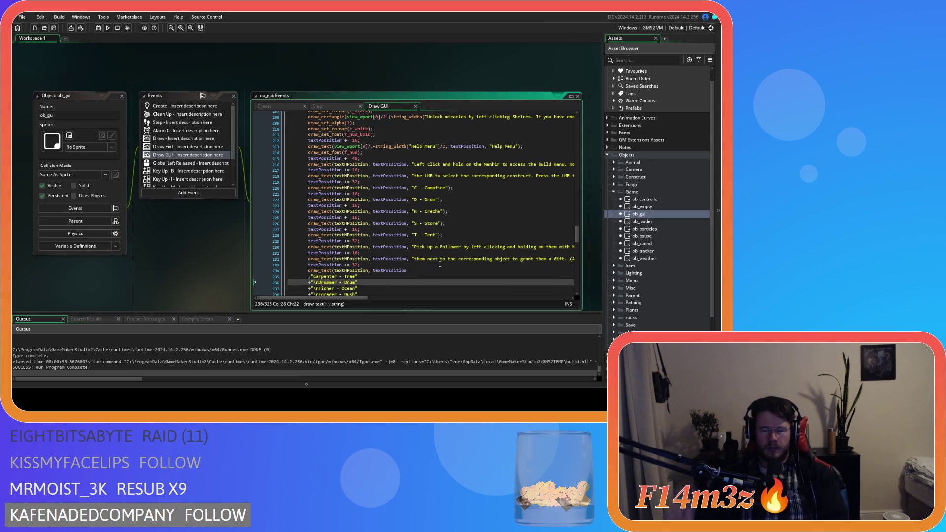
Delete the gift sentence on line 232, then restore it with undo.
drag(355, 297, 395, 300)
click(486, 258)
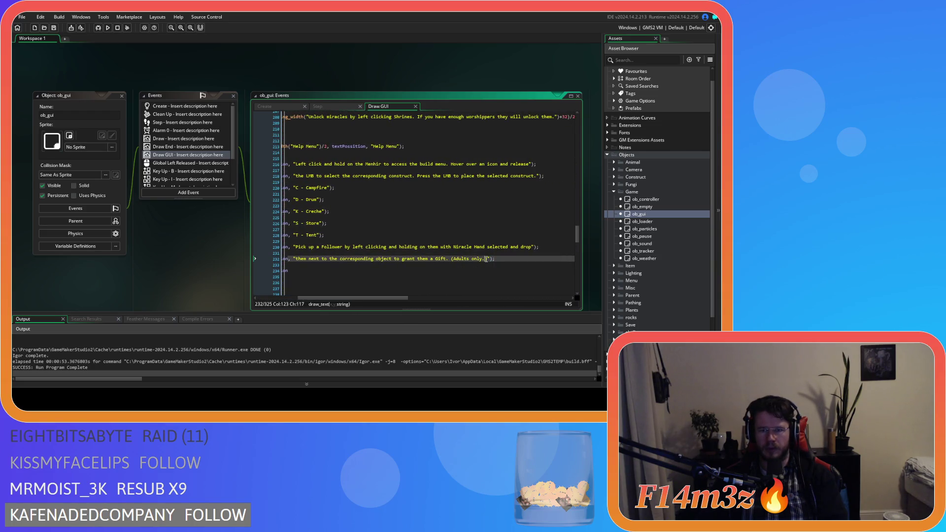
mouse_move(487, 259)
mouse_down()
mouse_move(361, 265)
mouse_move(414, 259)
mouse_up()
key(BackSpace)
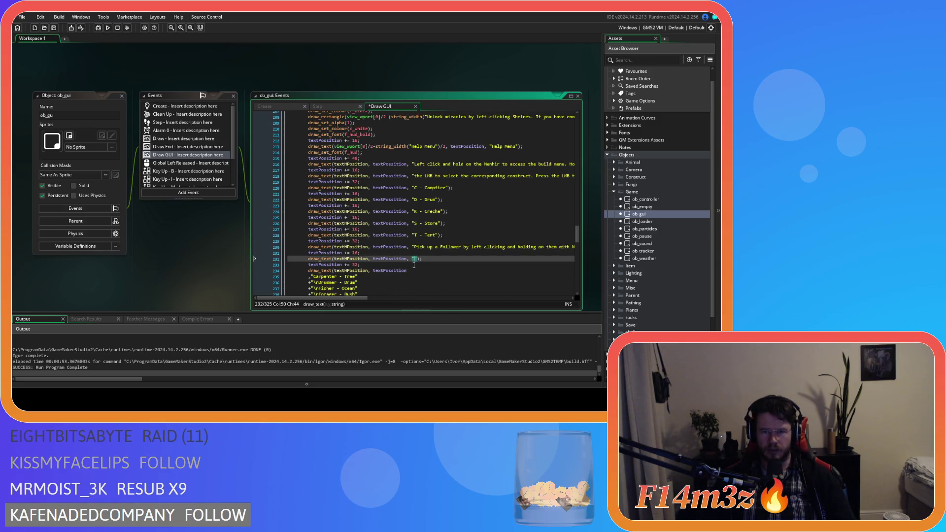
drag(423, 258, 229, 257)
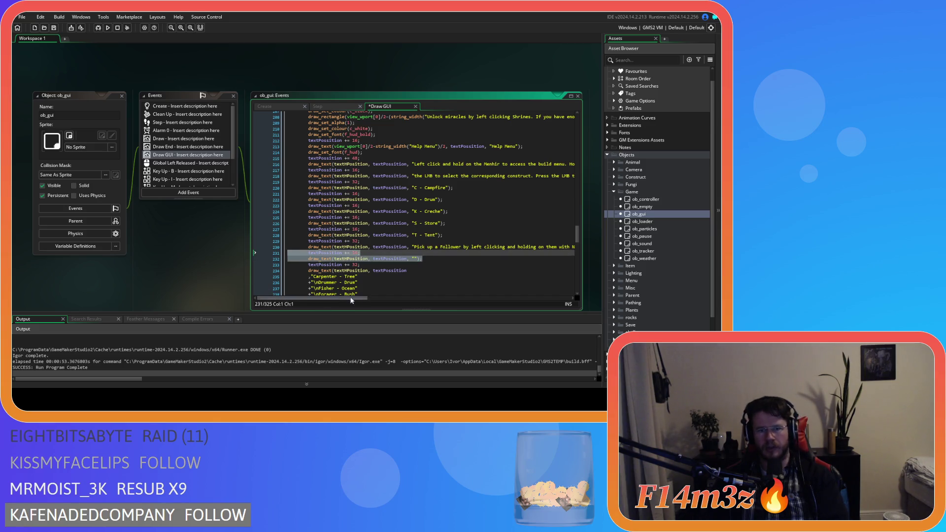
key(ctrl+z)
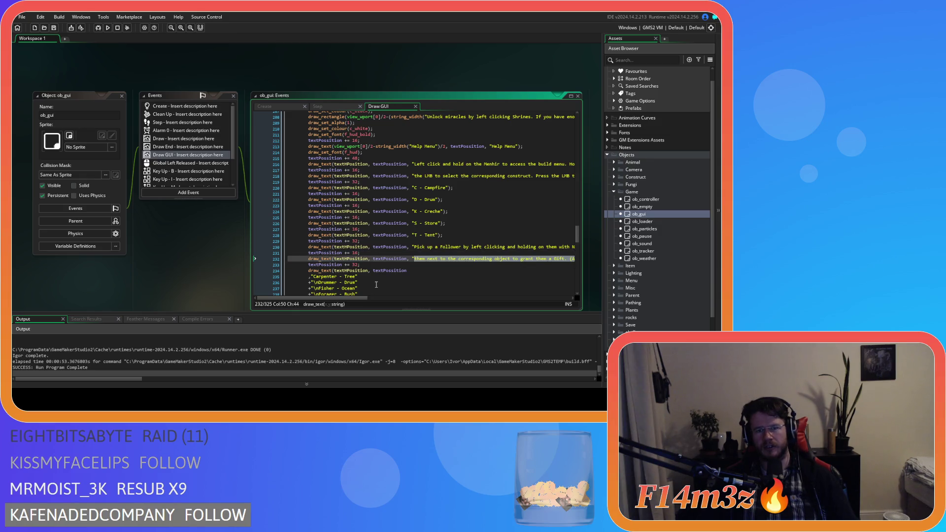
drag(316, 264, 365, 265)
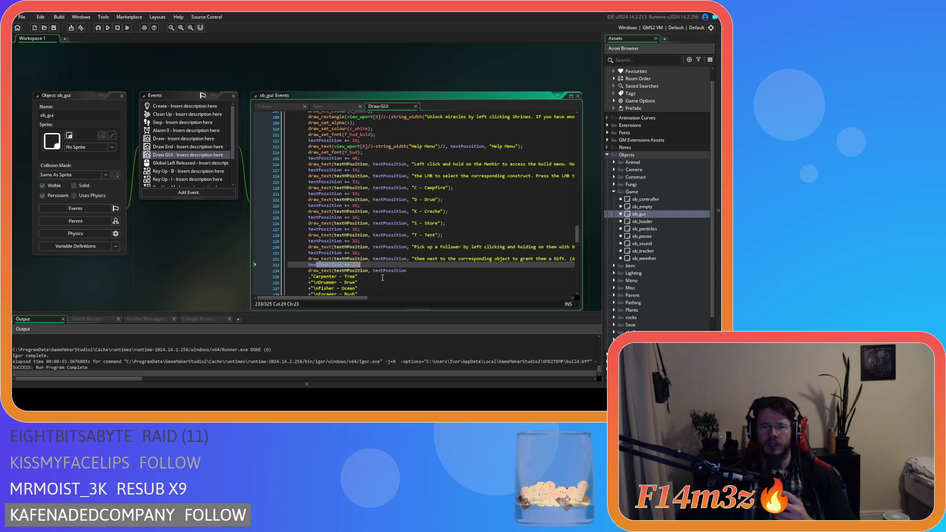
scroll(387, 271, up, 2)
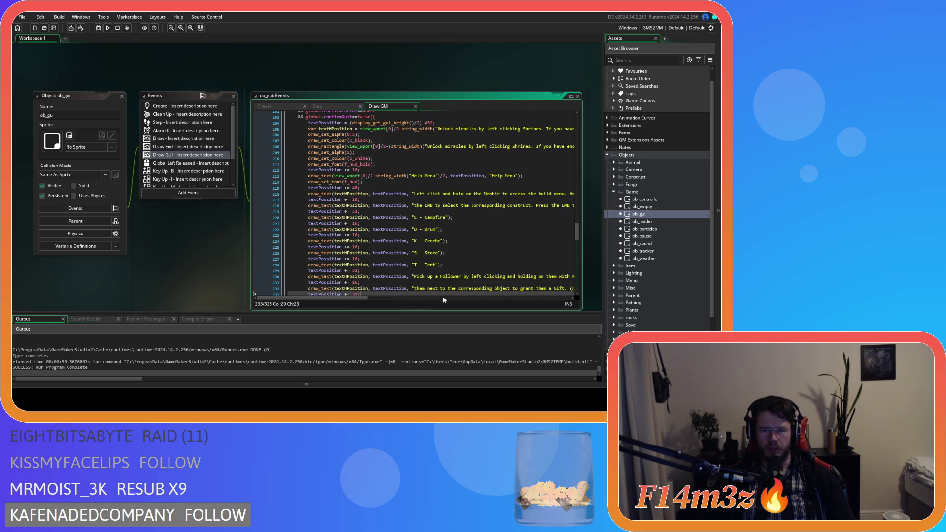
scroll(378, 260, up, 1)
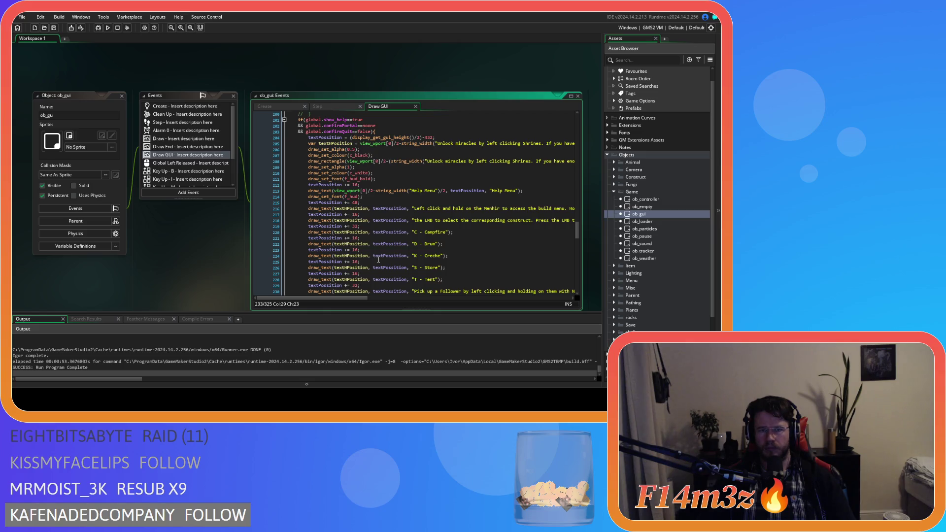
mouse_move(354, 299)
mouse_down()
mouse_move(393, 300)
mouse_move(348, 297)
mouse_up()
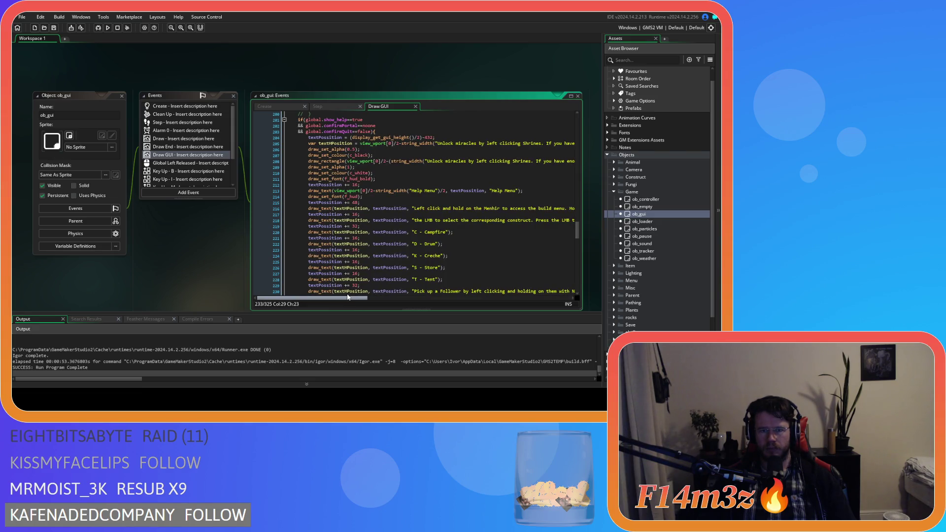
scroll(438, 246, down, 1)
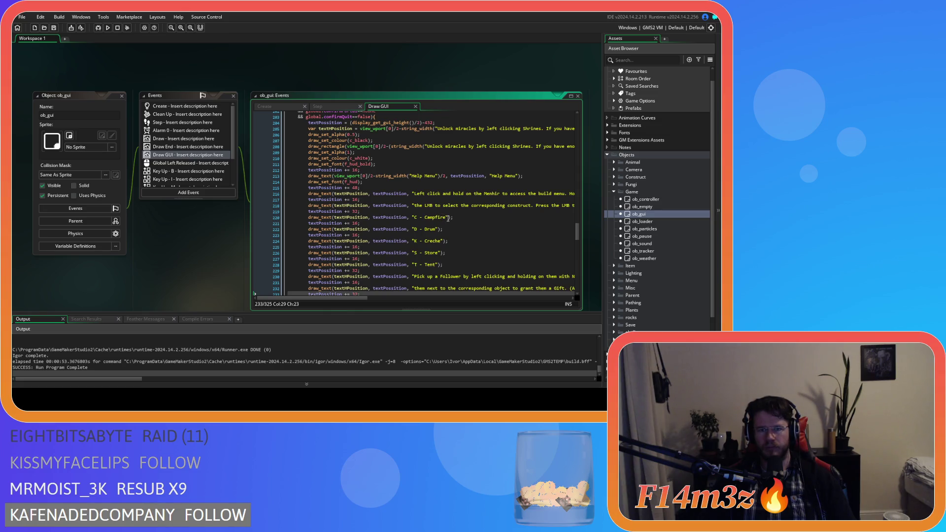
drag(446, 218, 417, 222)
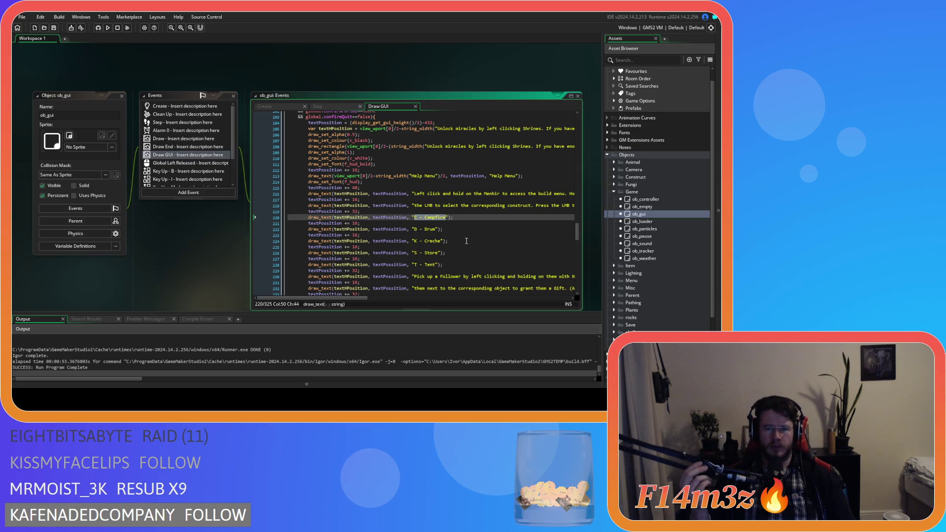
key(BackSpace)
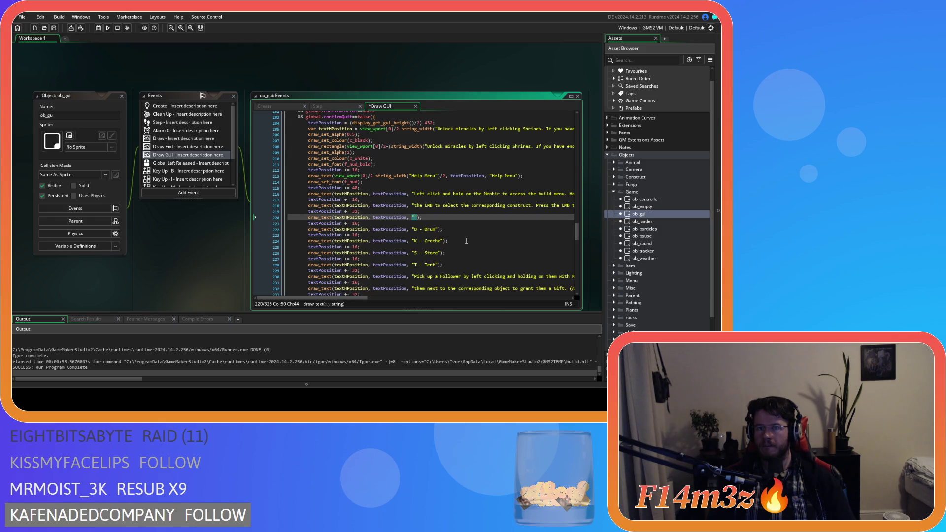
Overwrite the hint strings with 'I - Inventory', 'M - Miracles' and 'T - Tribe' on lines 220, 222, 224.
text(FI - Inventory)
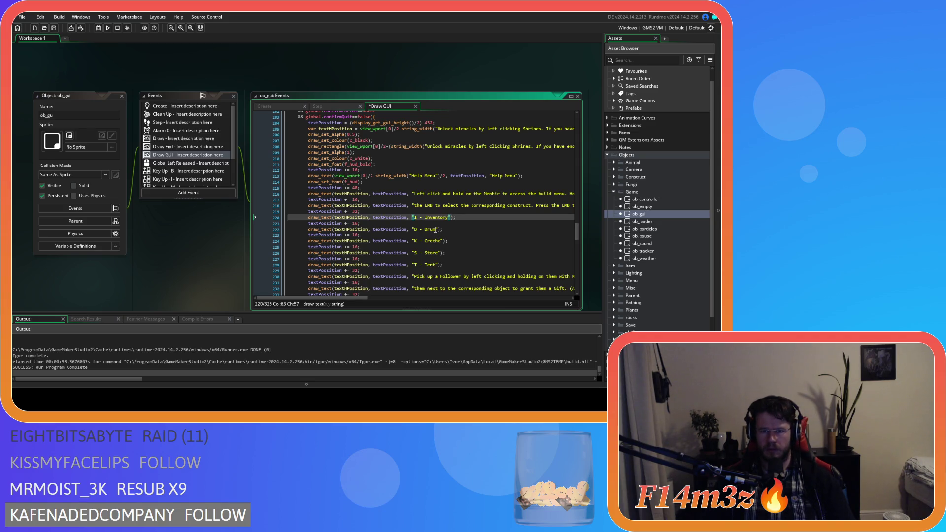
drag(436, 230, 414, 229)
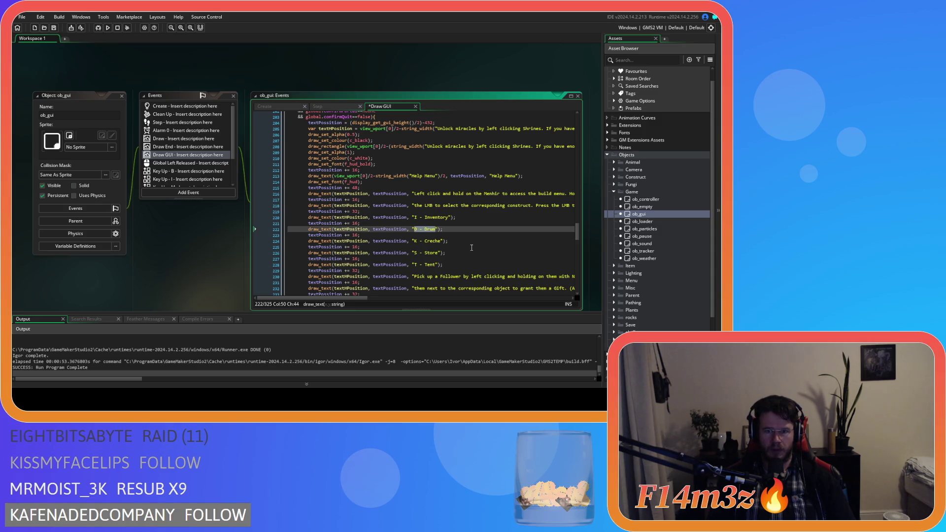
text(M - Miracles)
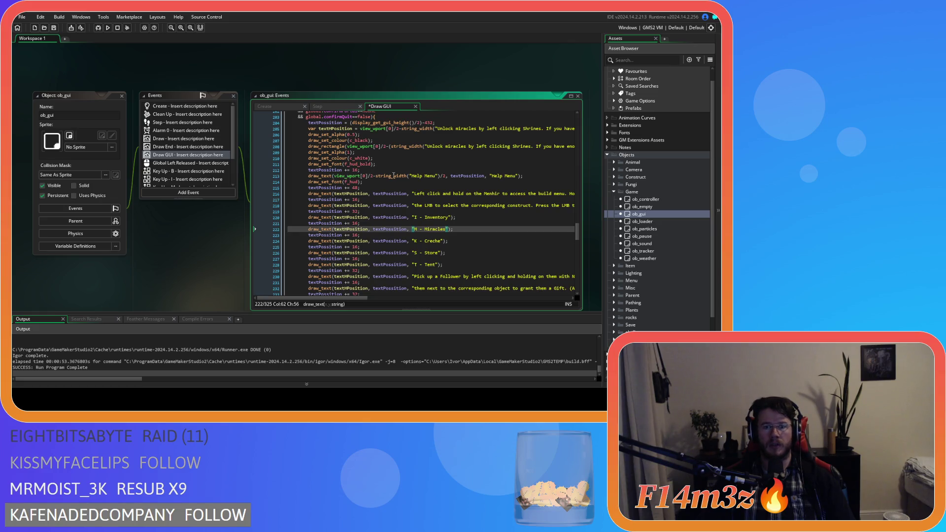
drag(442, 241, 416, 243)
text(T - Tribe)
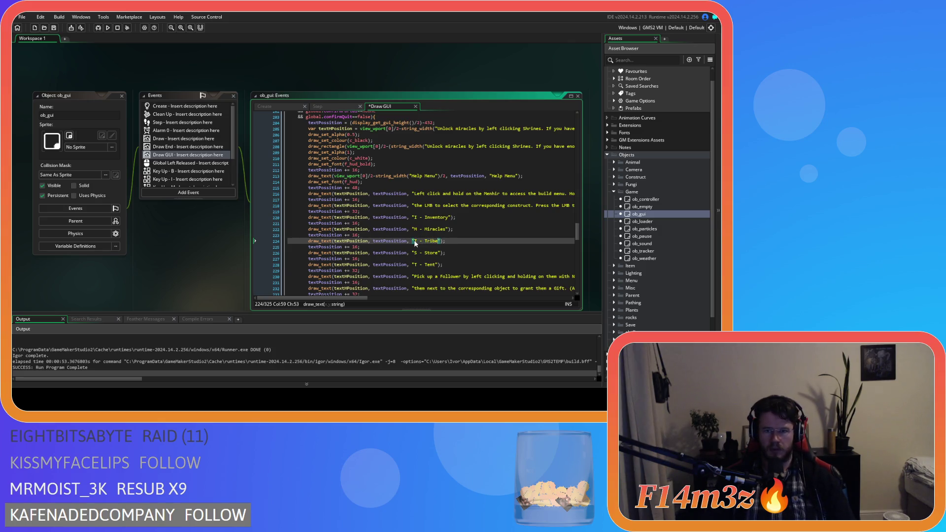
click(435, 259)
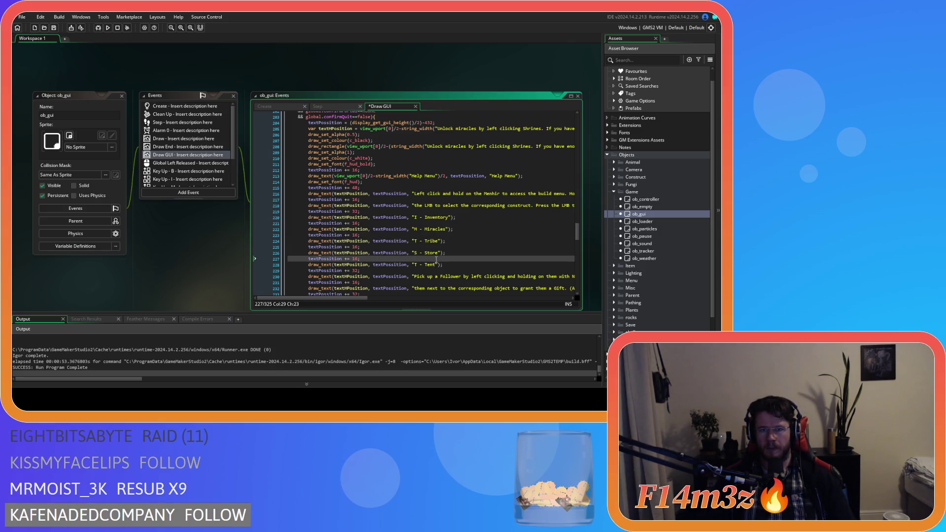
click(439, 253)
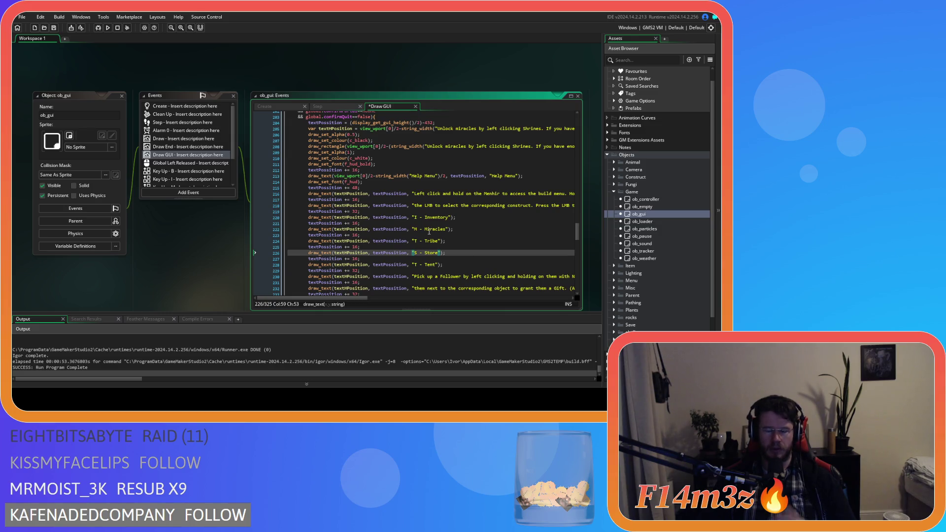
click(337, 218)
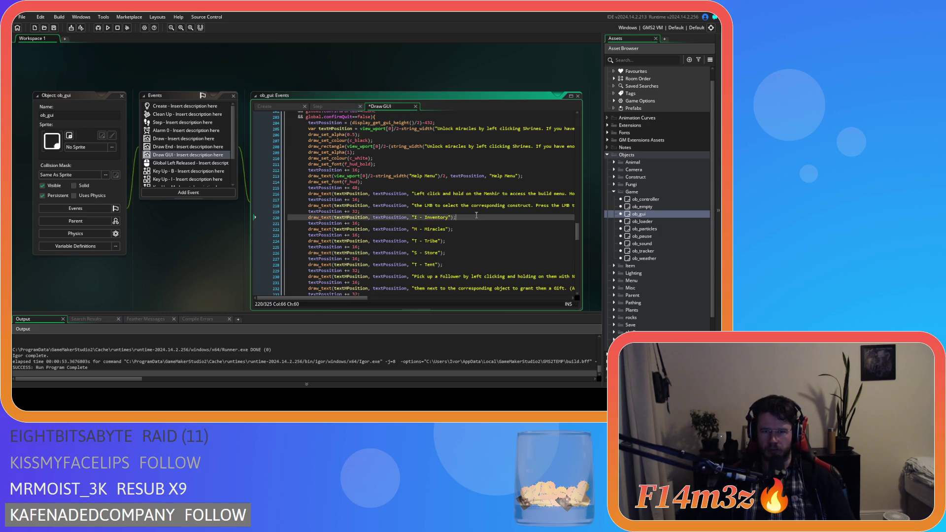
Insert a 'B - Build' string before I - Inventory on line 220, moving I - Inventory to the next line.
drag(288, 223, 318, 221)
key(End)
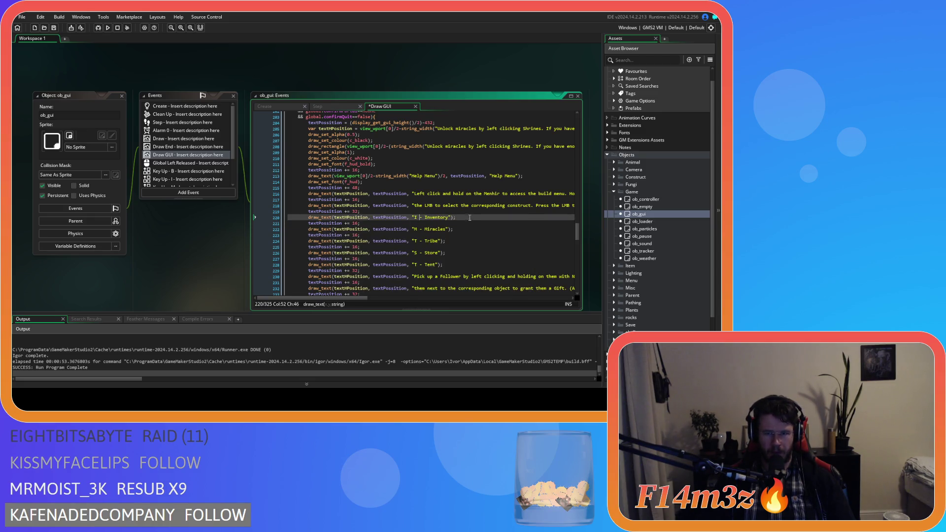
click(412, 218)
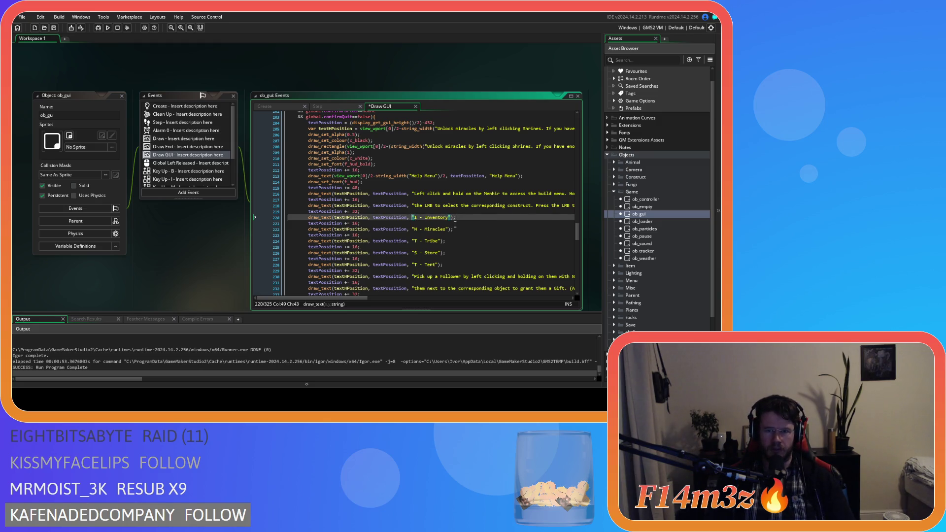
text(")
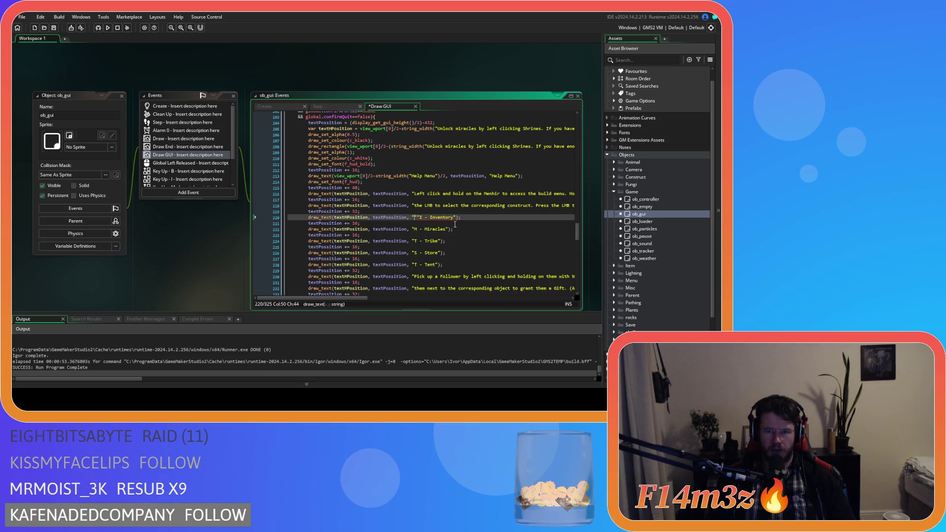
text(B - Build)
key(Return)
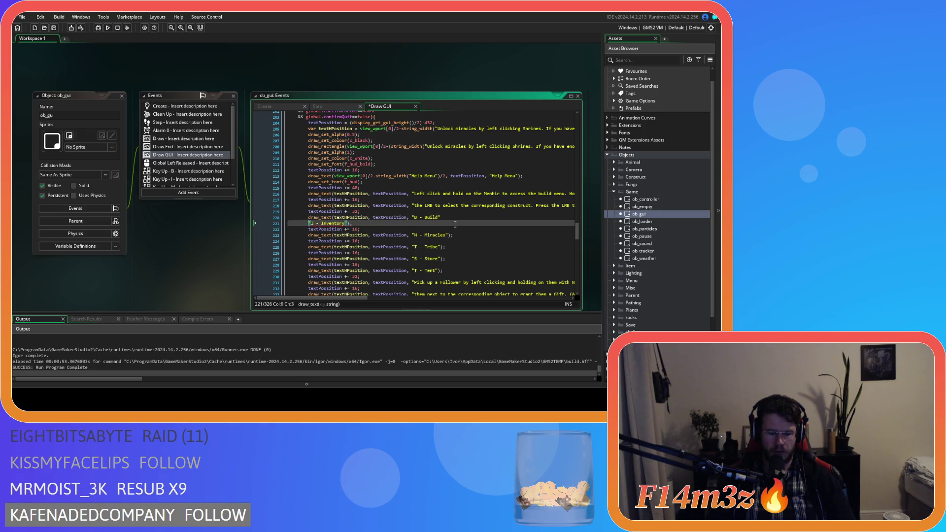
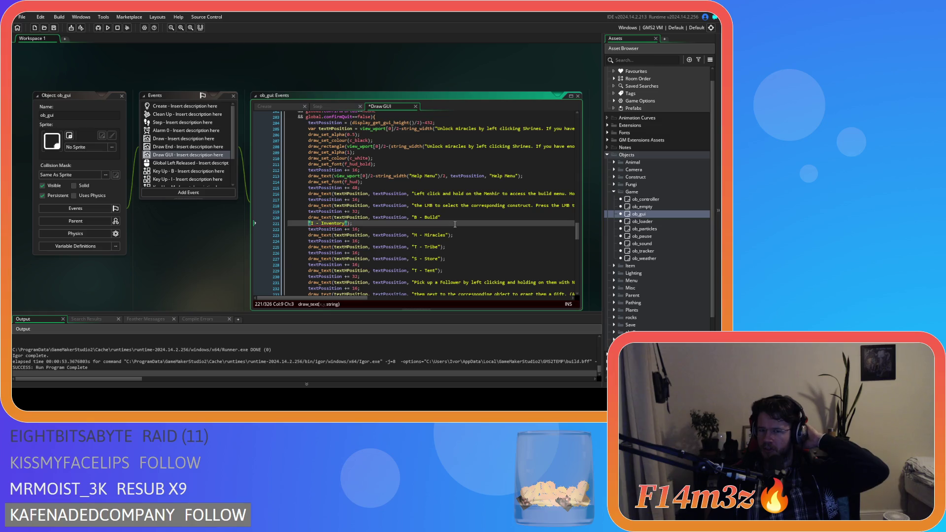
Join the Inventory and Miracles hints onto the "B - Build" string with line breaks and save.
text(+)
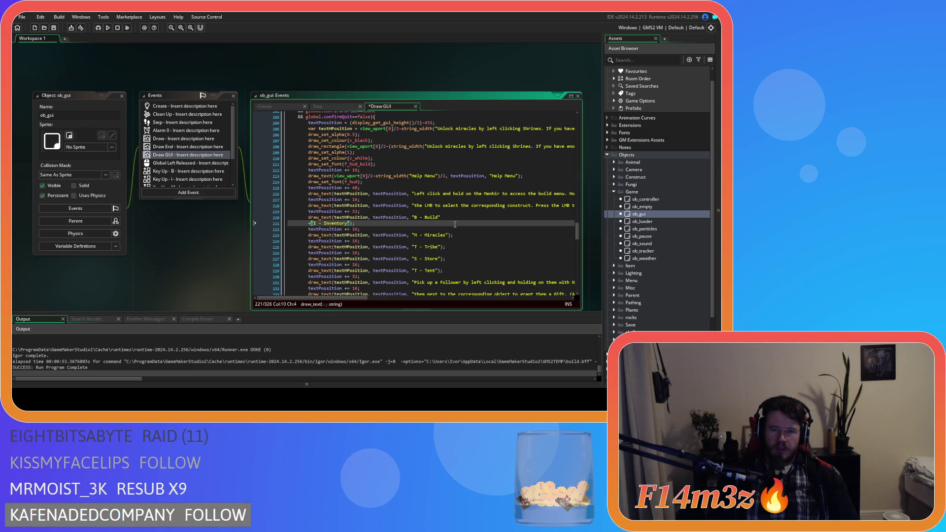
key(Right)
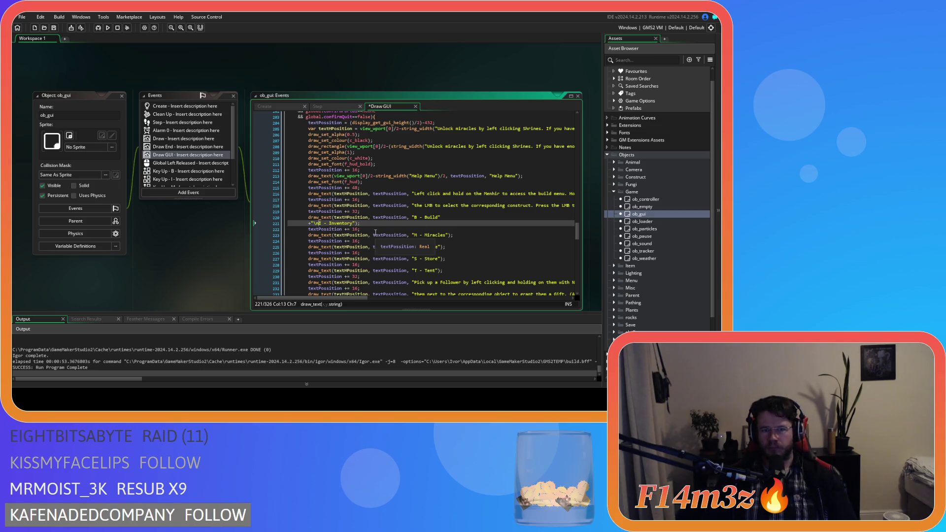
drag(450, 237, 257, 227)
key(Delete)
key(BackSpace)
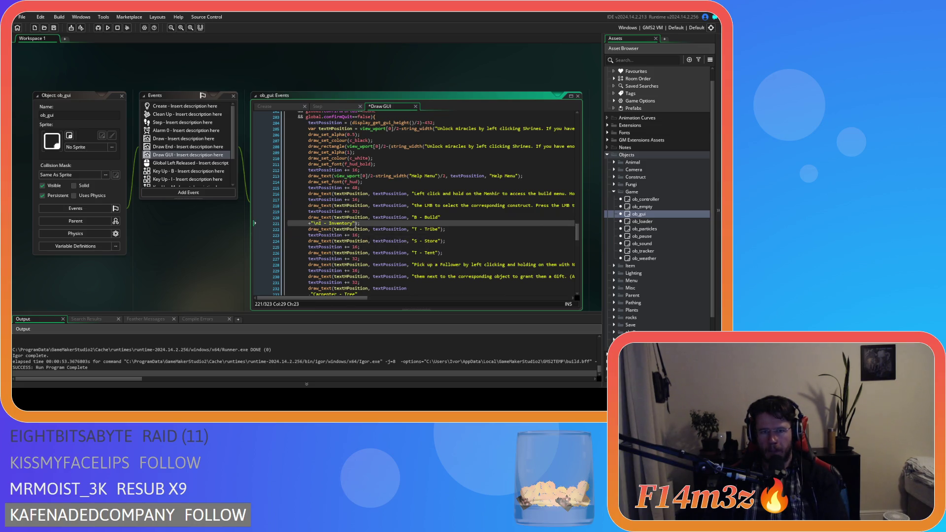
key(Return)
text(+);)
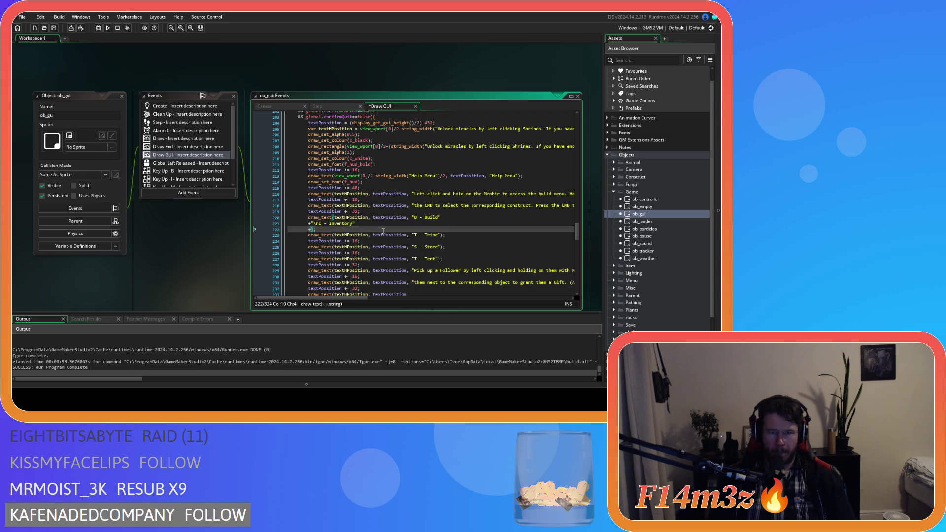
key(ctrl+v)
key(ctrl+Left)
key(ctrl+Left)
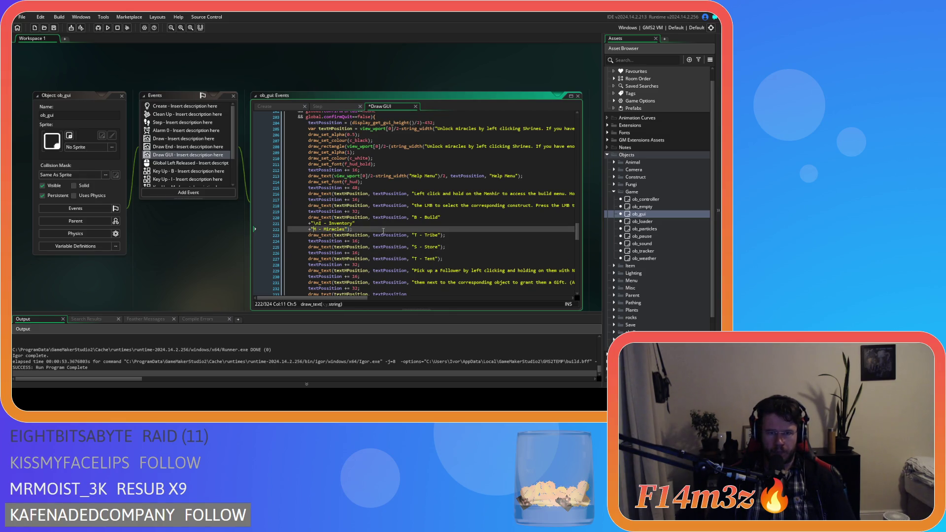
text(\n)
key(ctrl+s)
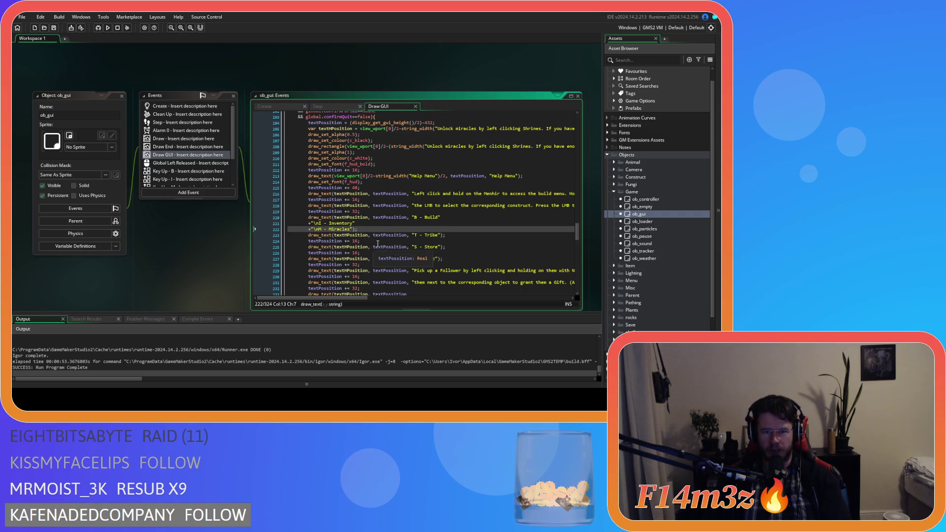
Remove the separate Tribe draw call and append +"T - Tribe" to the merged string.
drag(441, 236, 413, 236)
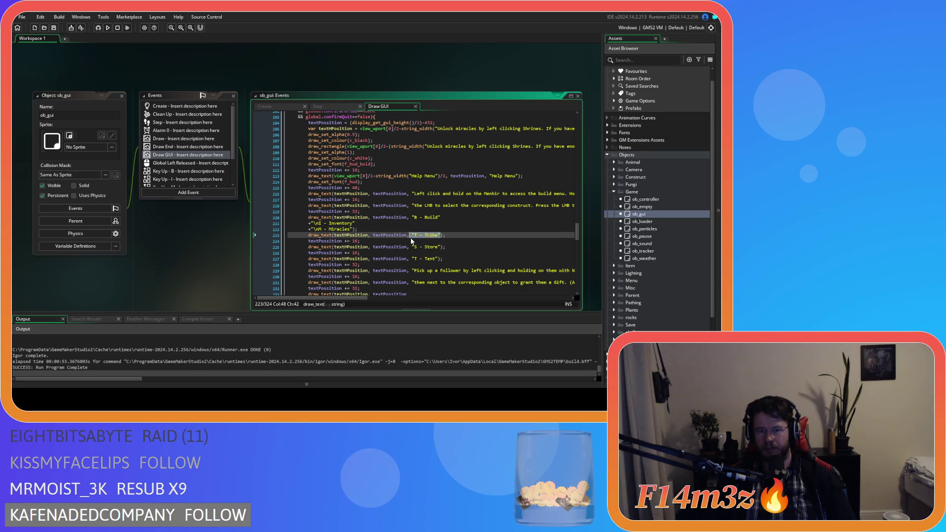
key(BackSpace)
drag(297, 235, 297, 247)
key(Delete)
click(353, 230)
key(Return)
text(+"T - Tribe"))
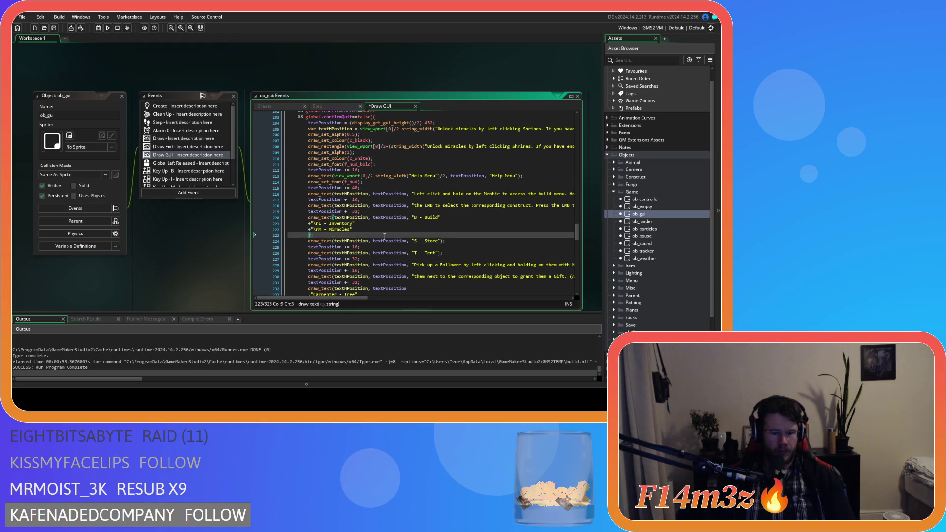
key(Left)
key(Left)
key(Left)
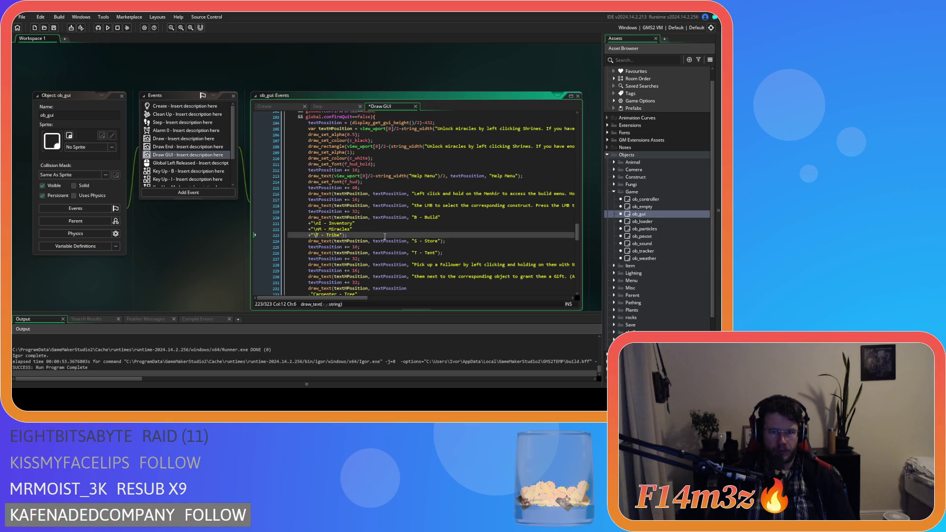
Cut the separate S - Store text and append +"S - Store" after the Tribe hint.
drag(439, 241, 343, 236)
key(BackSpace)
key(BackSpace)
click(346, 236)
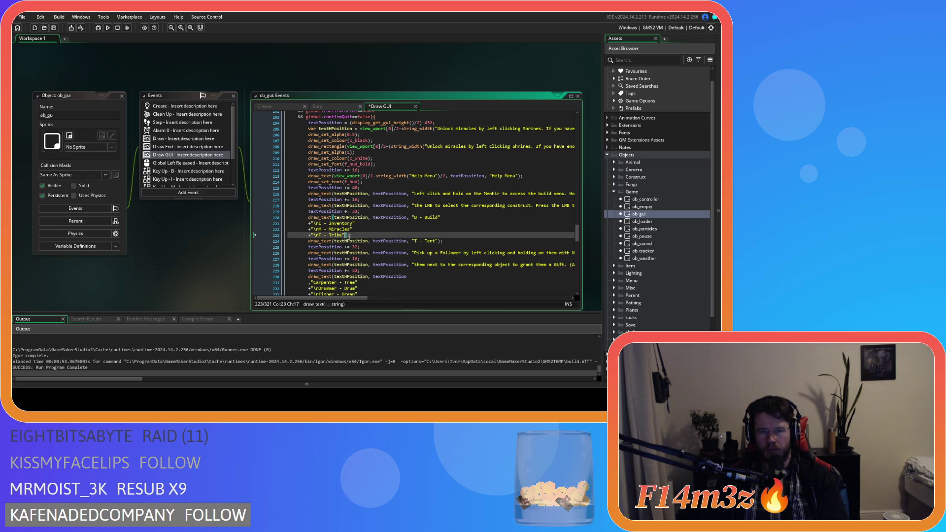
key(Return)
text(+"S - Store");)
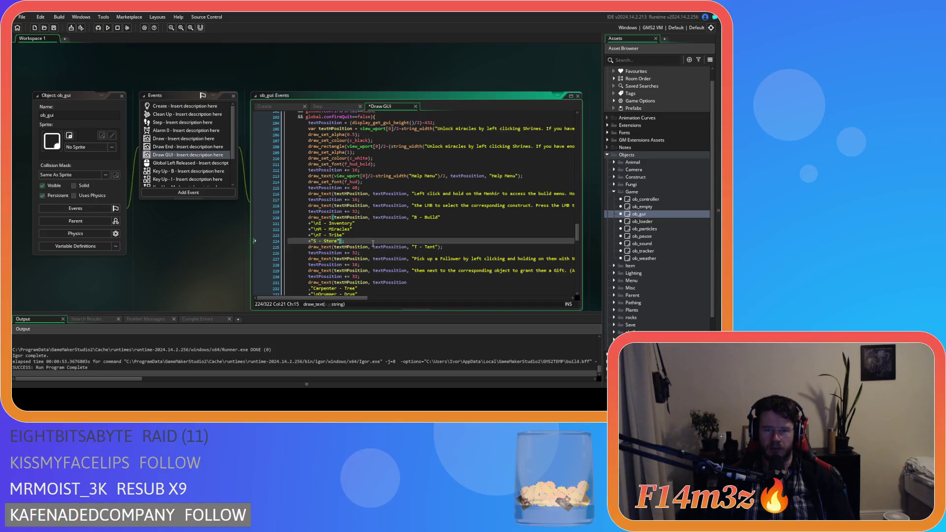
Delete the S - Store and T - Tent lines and close the Tribe string with );.
click(276, 247)
key(shift+Up)
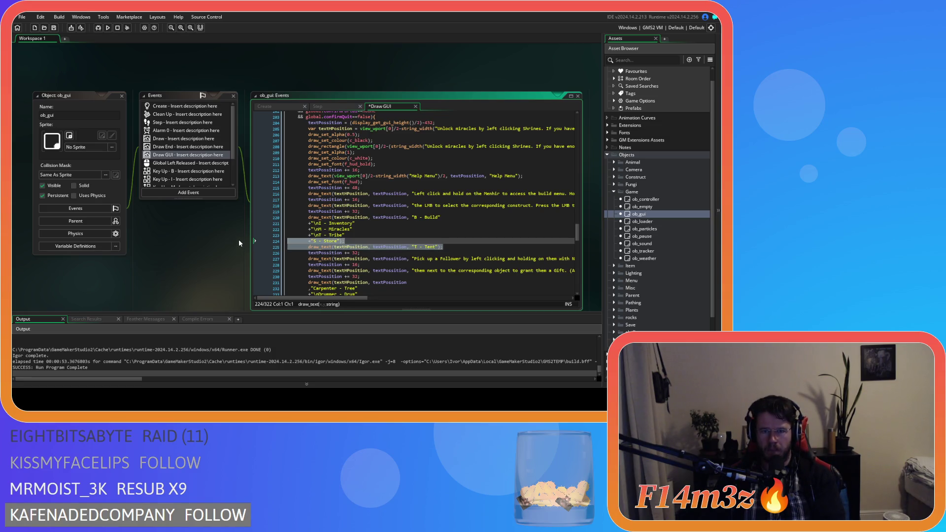
key(BackSpace)
key(BackSpace)
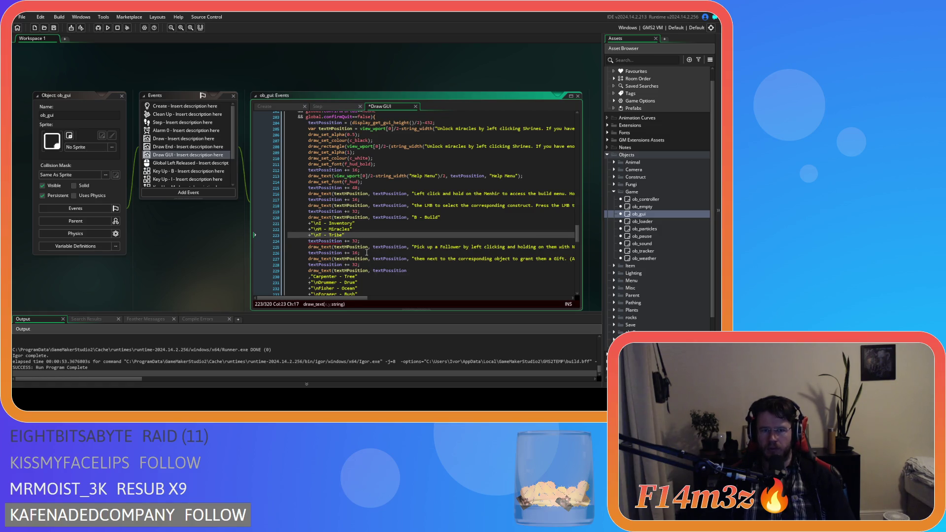
key(ctrl+z)
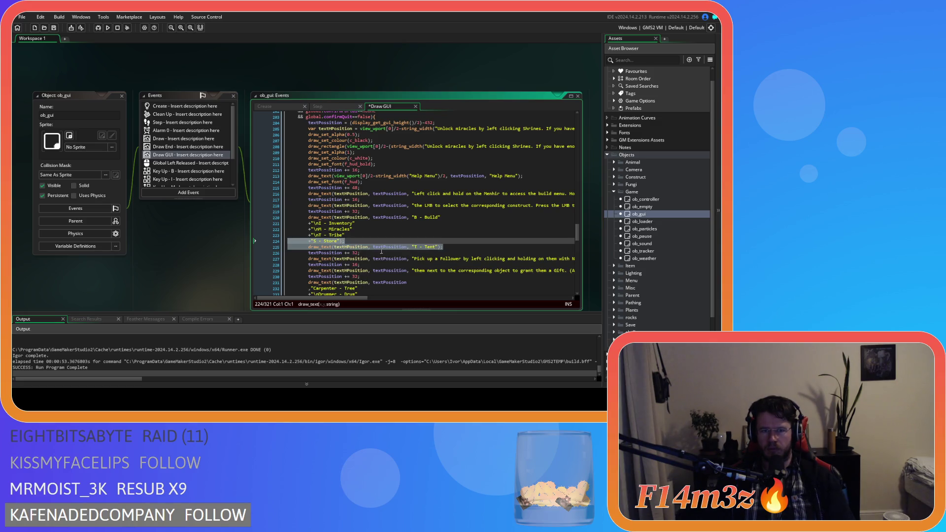
key(BackSpace)
key(BackSpace)
text();)
Scroll through the code to check the spacing line below the merged hints.
click(420, 230)
scroll(420, 237, down, 1)
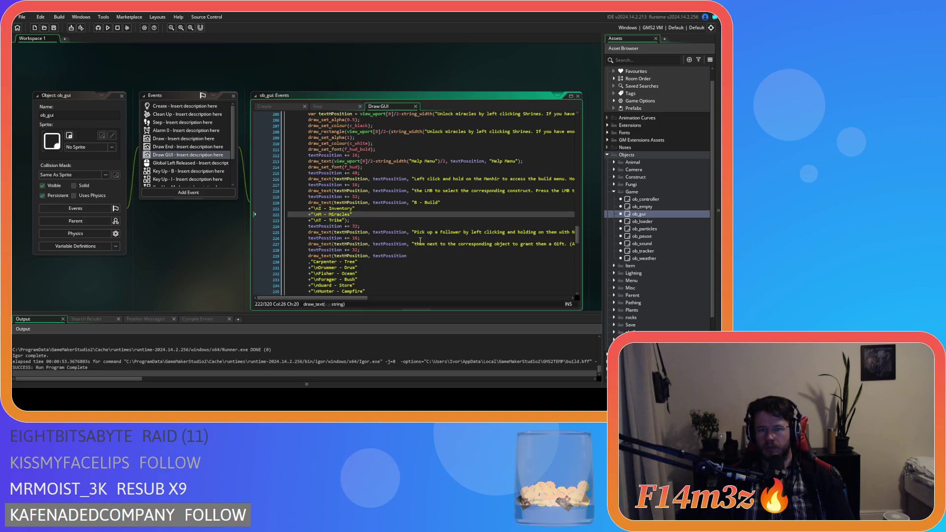
scroll(420, 241, down, 1)
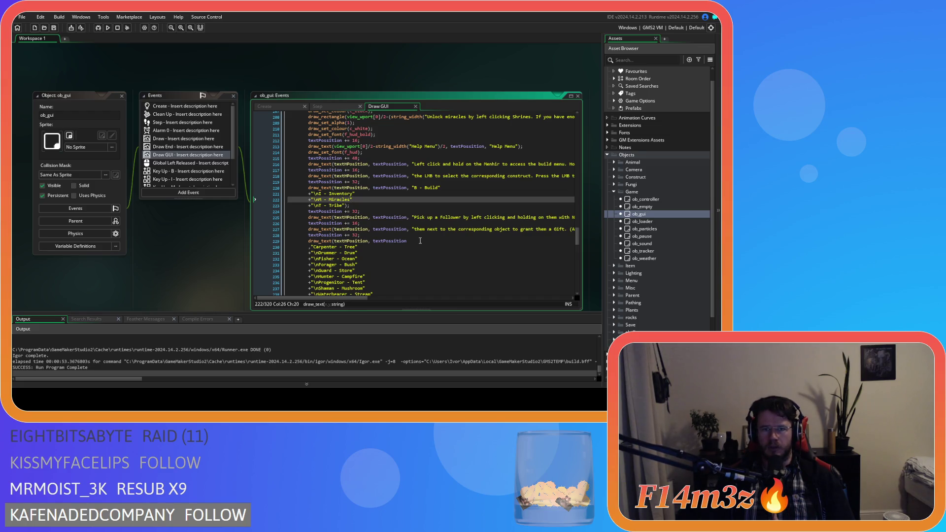
click(340, 212)
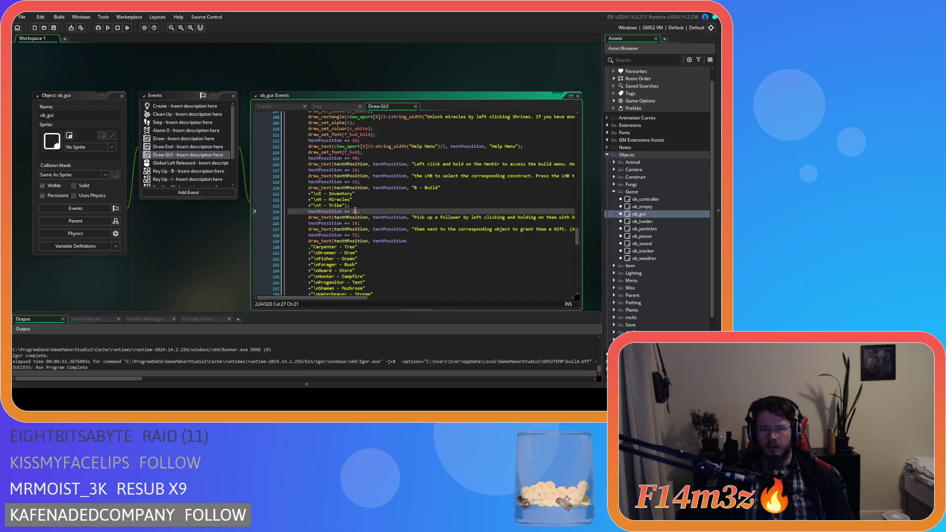
scroll(355, 211, down, 2)
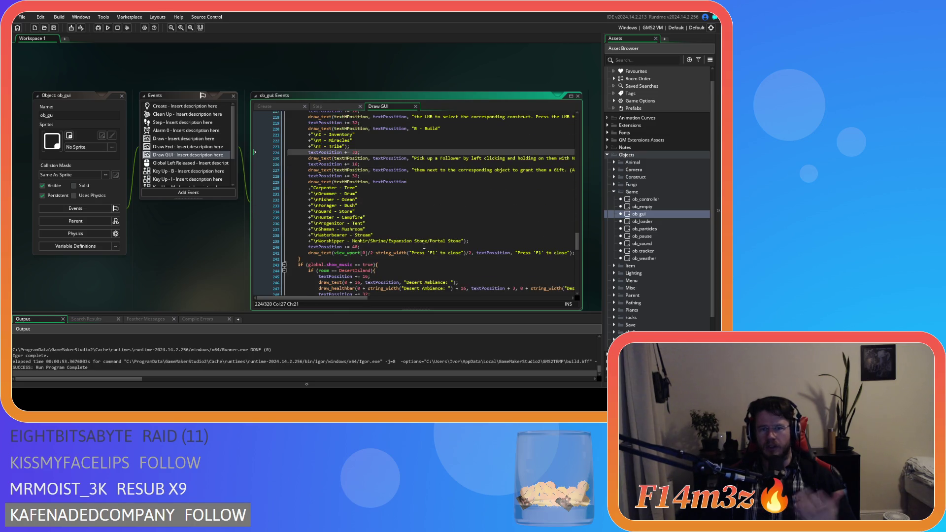
scroll(424, 246, up, 2)
scroll(424, 245, down, 3)
scroll(354, 249, up, 2)
scroll(354, 249, down, 2)
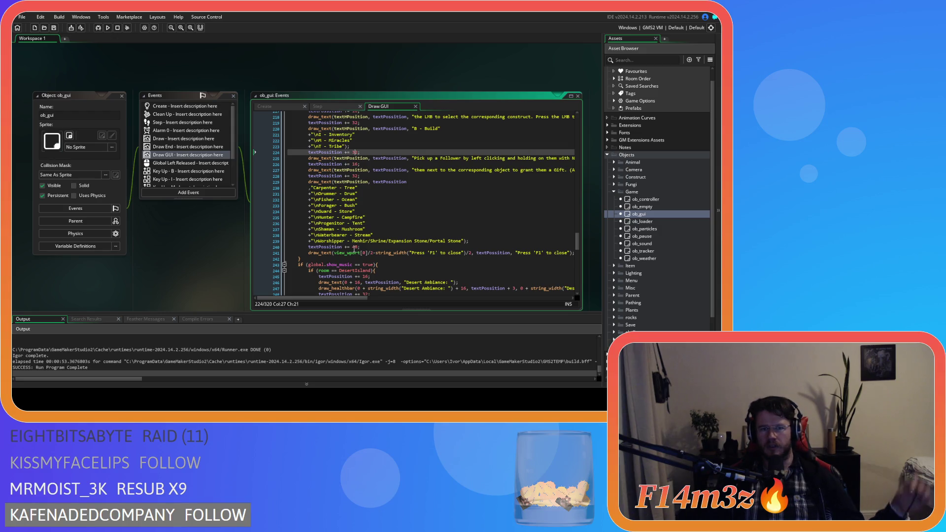
scroll(355, 246, up, 2)
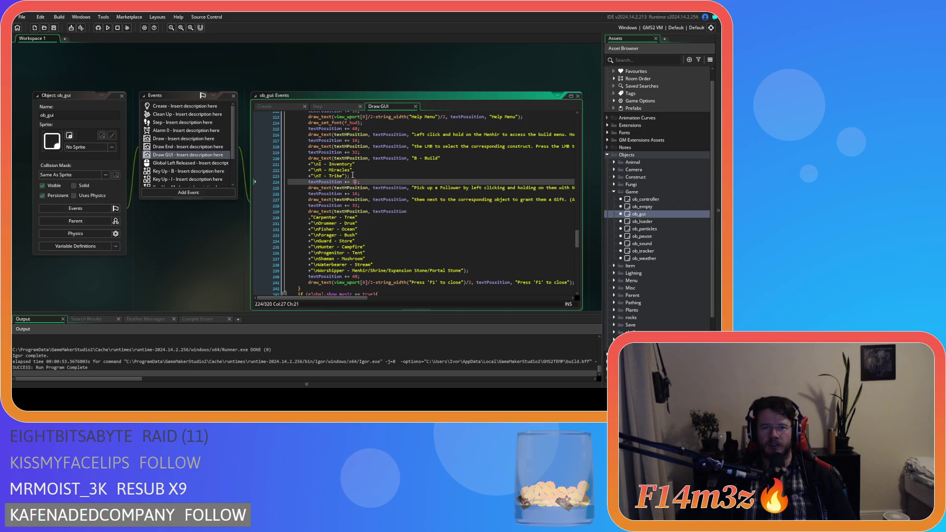
click(346, 176)
End the Tribe line with a semicolon and replace the spacing value 32 with a height function.
text(;)
double_click(355, 182)
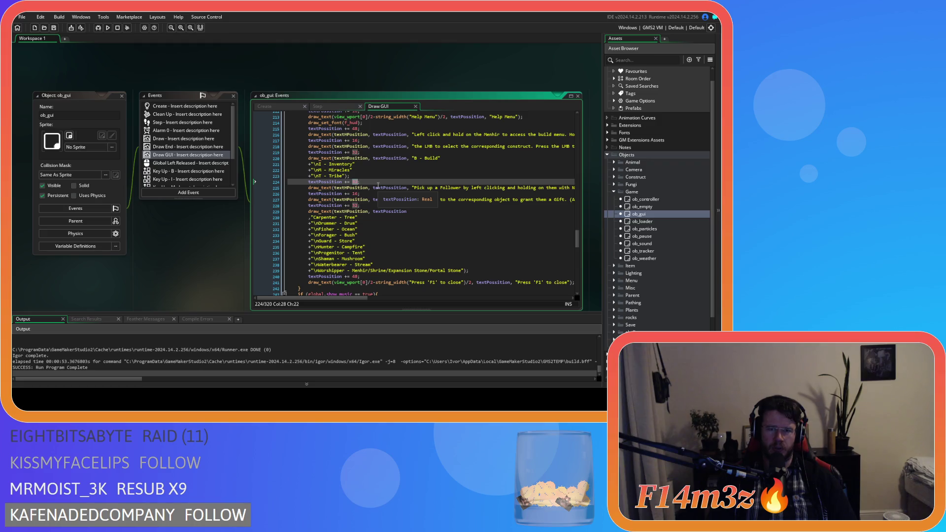
text(text_g)
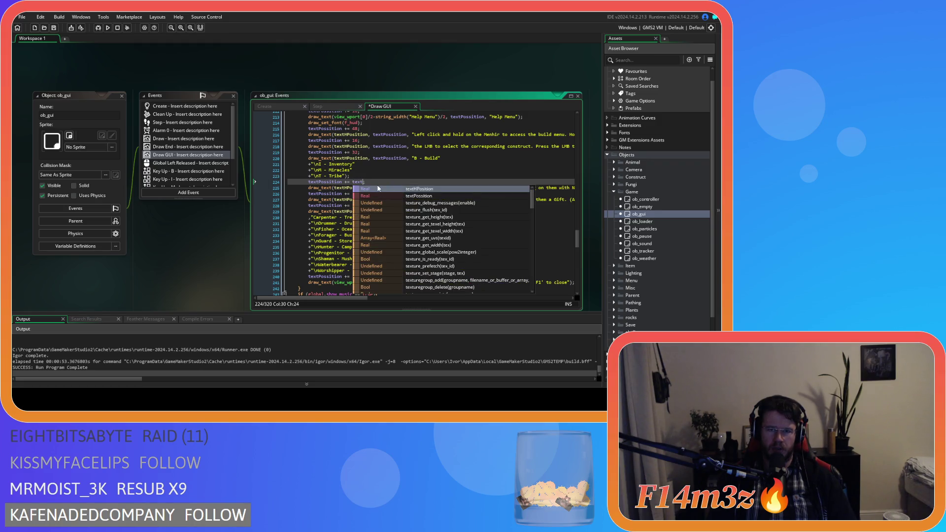
text(e)
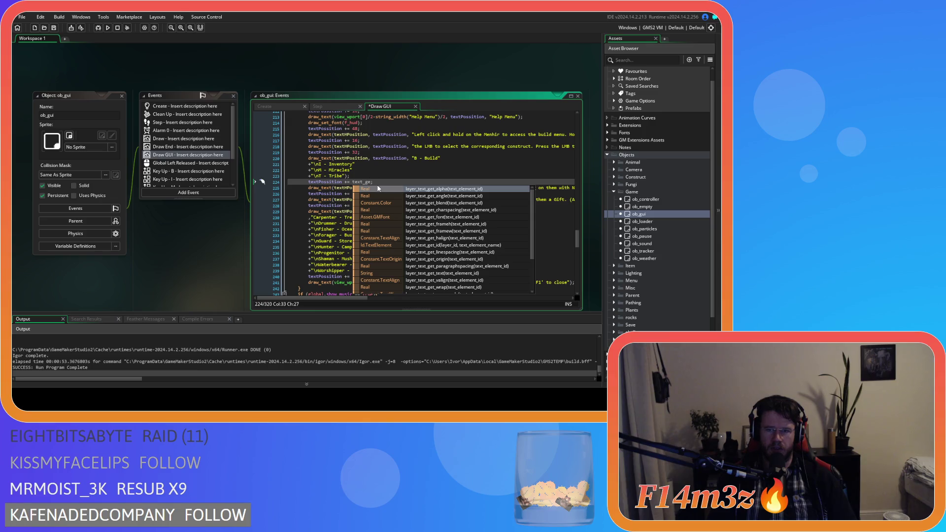
key(BackSpace)
key(BackSpace)
key(BackSpace)
text(heig)
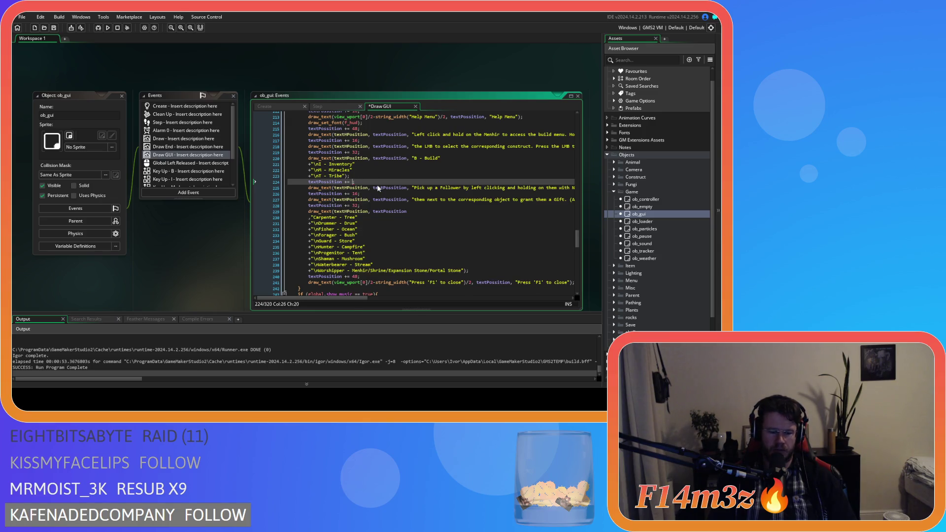
text(ht)
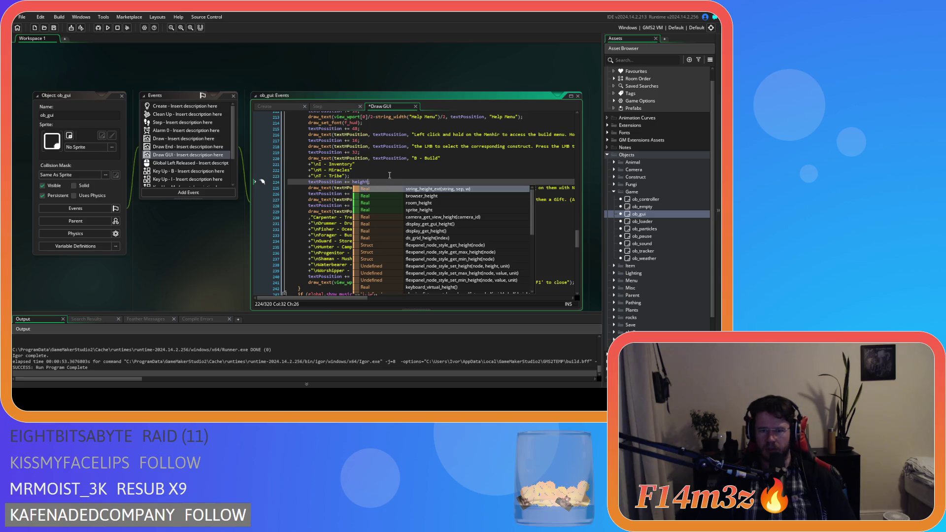
scroll(459, 254, down, 5)
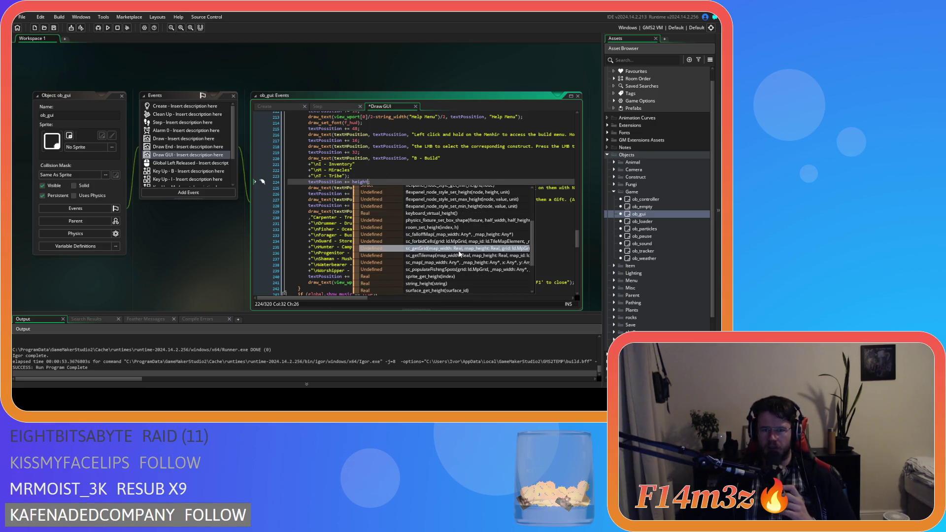
scroll(459, 253, down, 3)
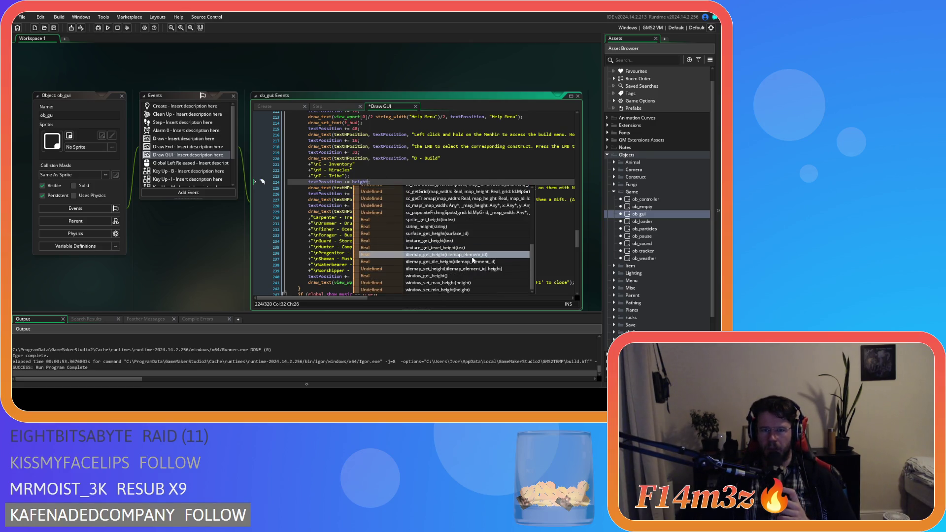
scroll(471, 269, up, 4)
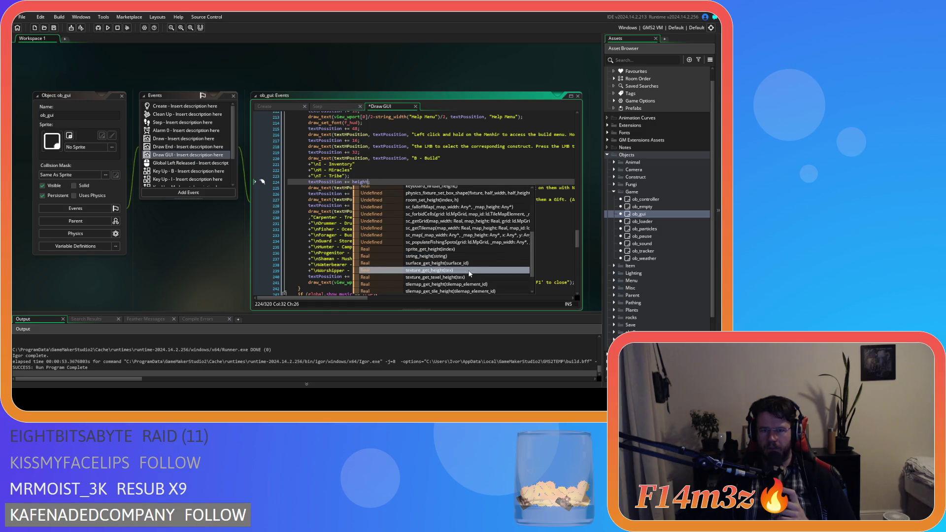
scroll(471, 272, up, 4)
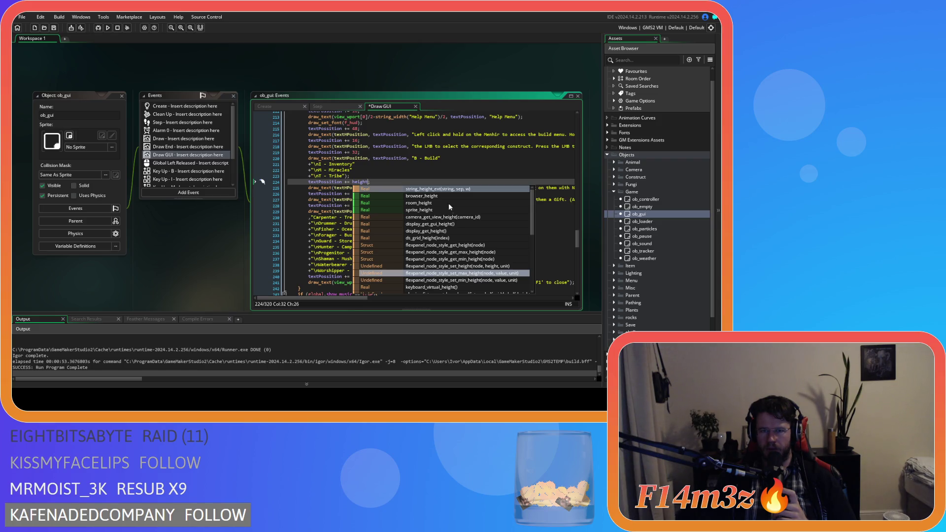
click(444, 190)
Make the increment read textPosition += string_height() using the autocomplete suggestion.
key(BackSpace)
key(BackSpace)
key(BackSpace)
text(tring_hei)
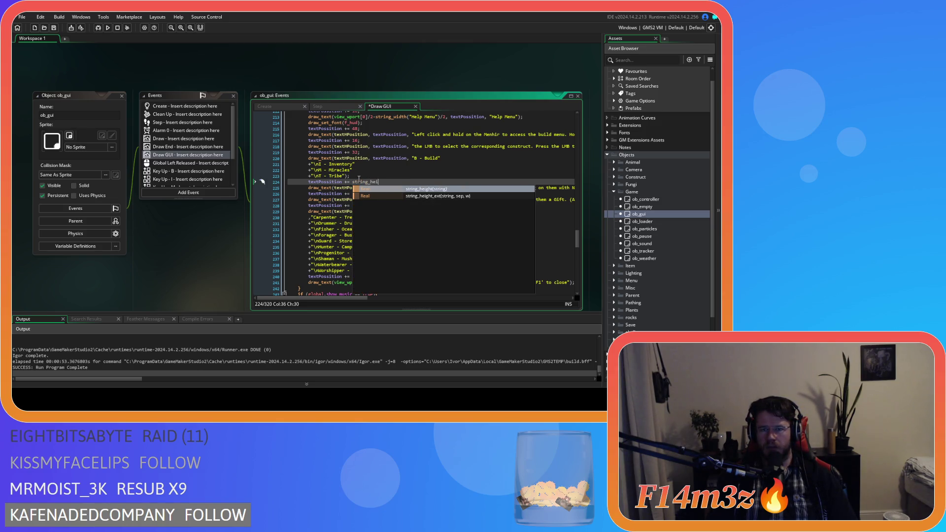
key(Down)
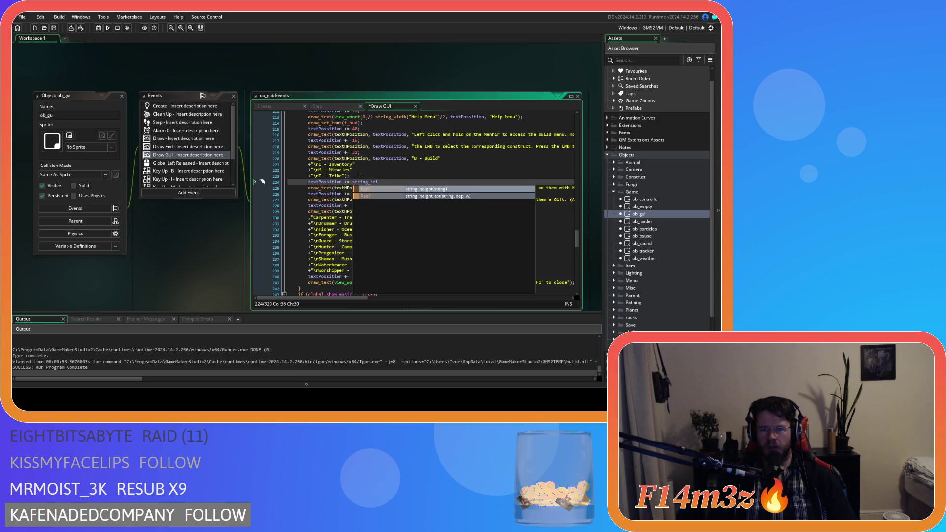
key(Up)
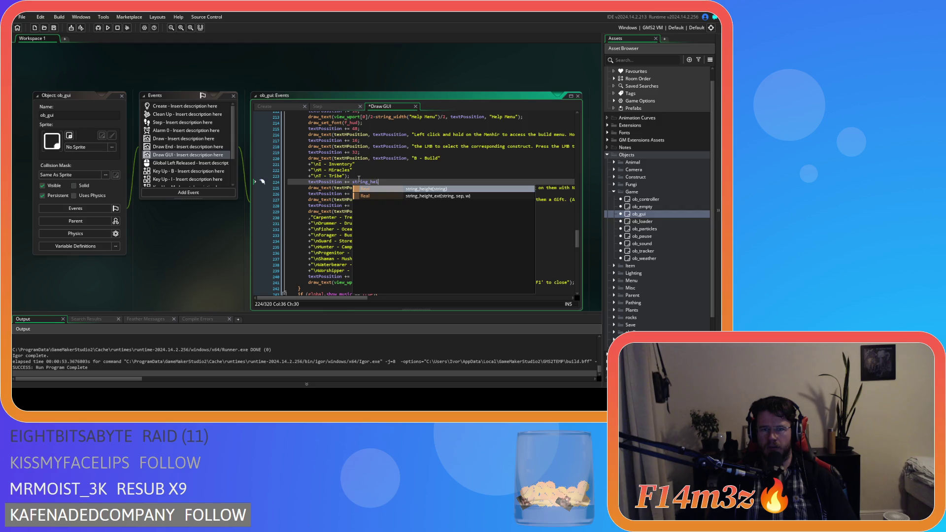
key(Return)
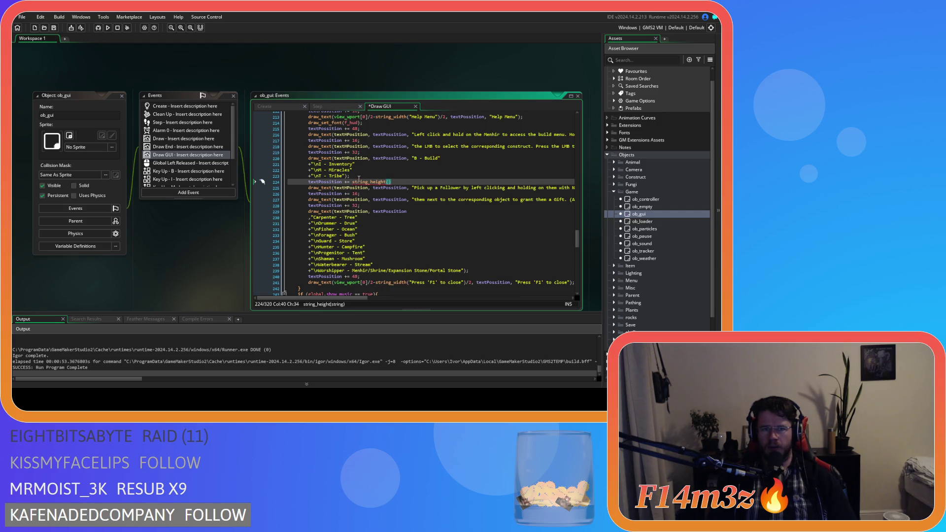
mouse_move(386, 182)
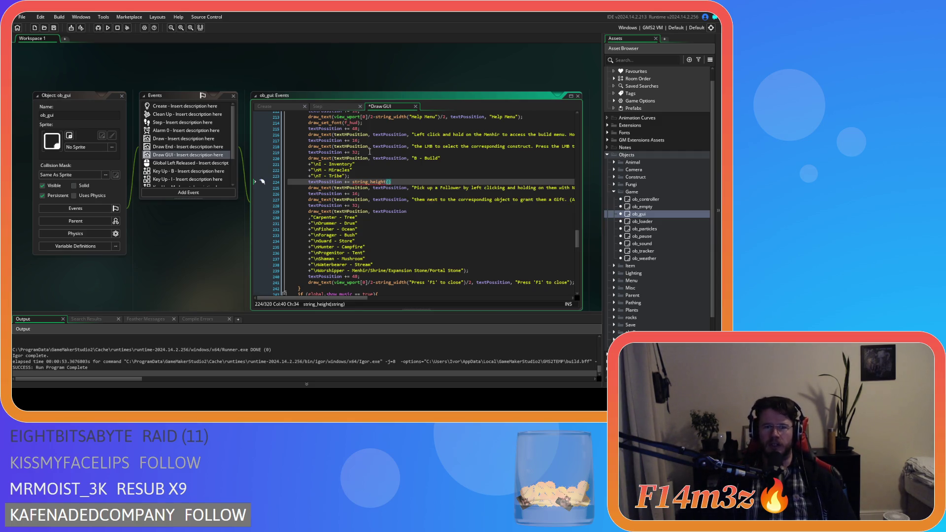
scroll(361, 206, up, 3)
scroll(362, 206, down, 2)
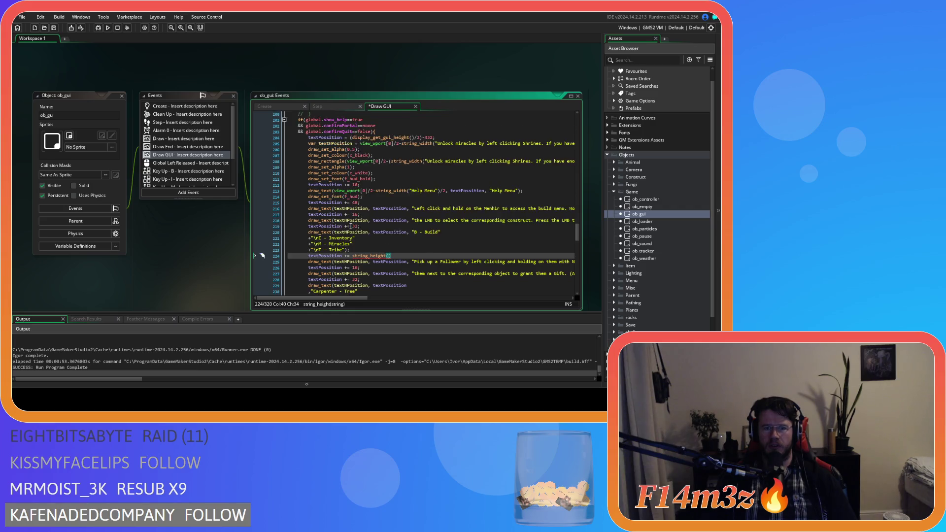
click(306, 203)
mouse_move(314, 203)
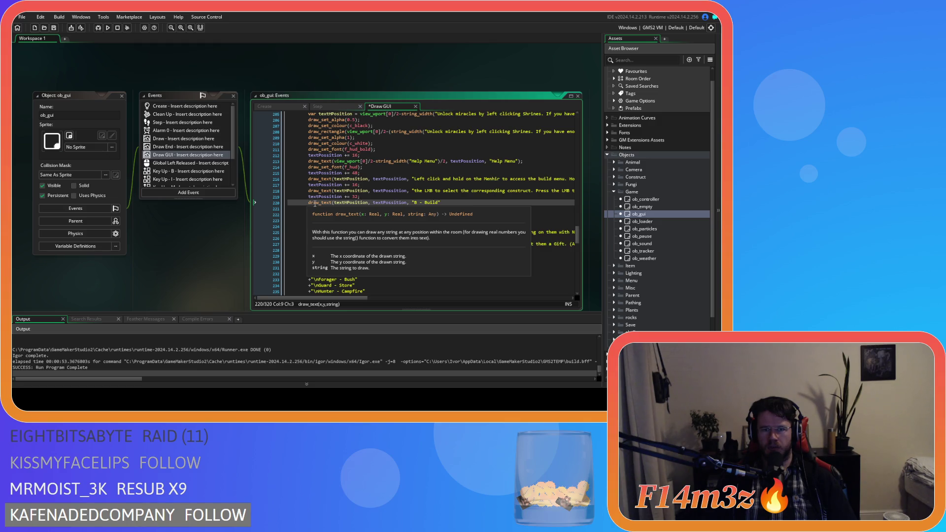
Declare var _keybinds holding the Build, Inventory, Miracles and Tribe keybind text above draw_text.
click(320, 203)
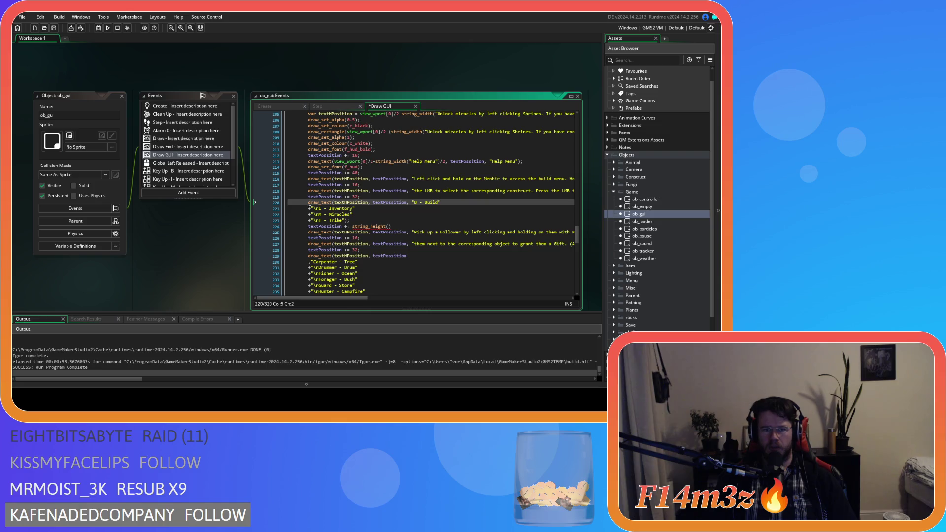
key(Right)
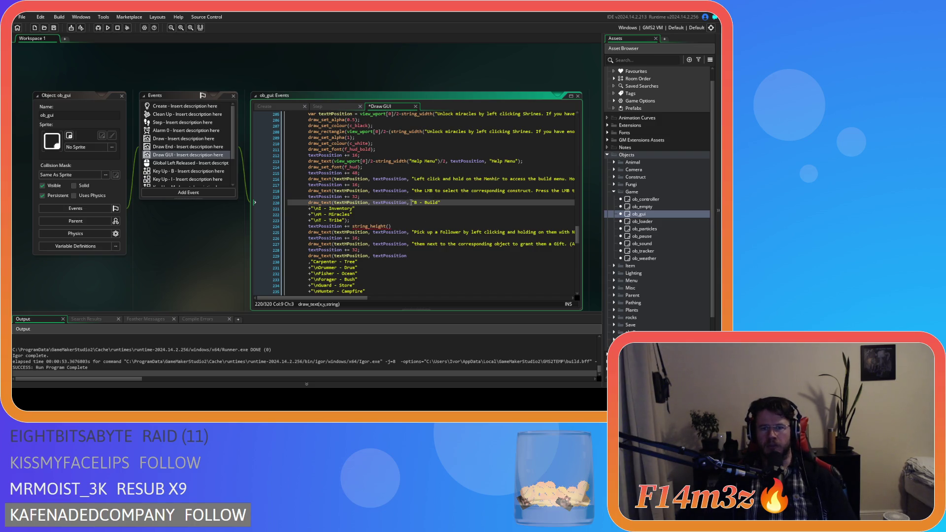
drag(412, 202, 347, 226)
key(ctrl+c)
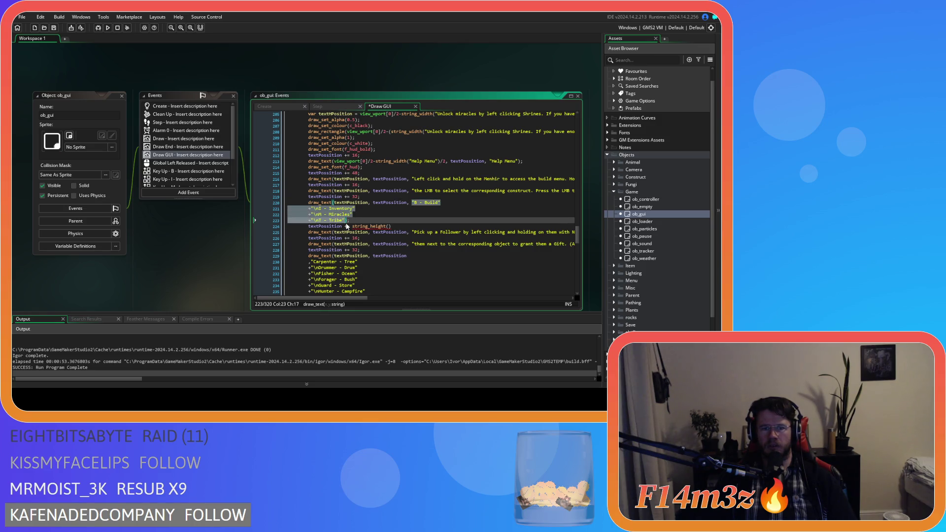
click(378, 197)
key(Return)
text(var keybind)
key(BackSpace)
key(BackSpace)
key(BackSpace)
text(+)
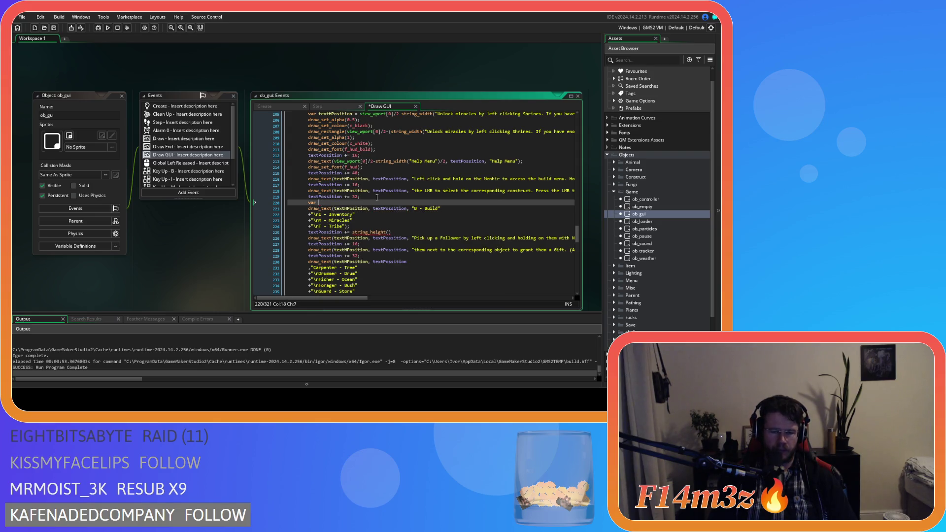
text(key)
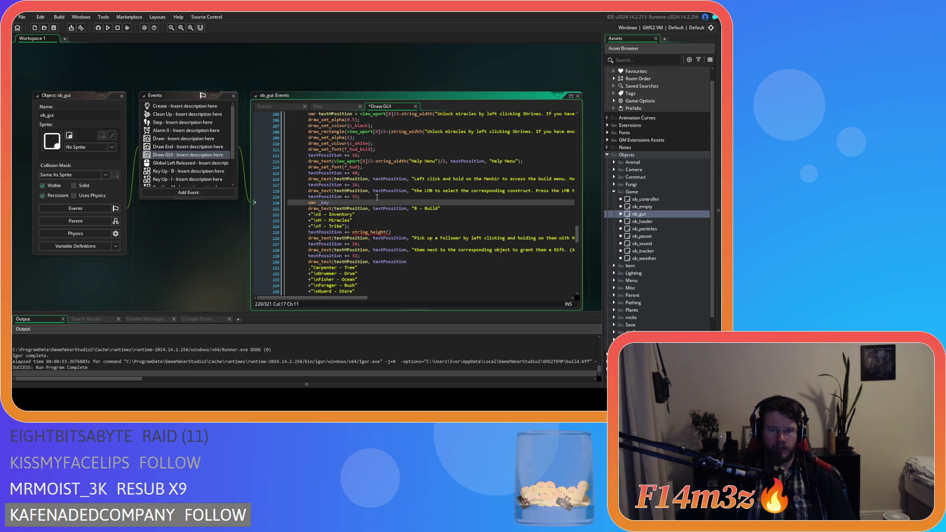
text(binds =)
key(ctrl+v)
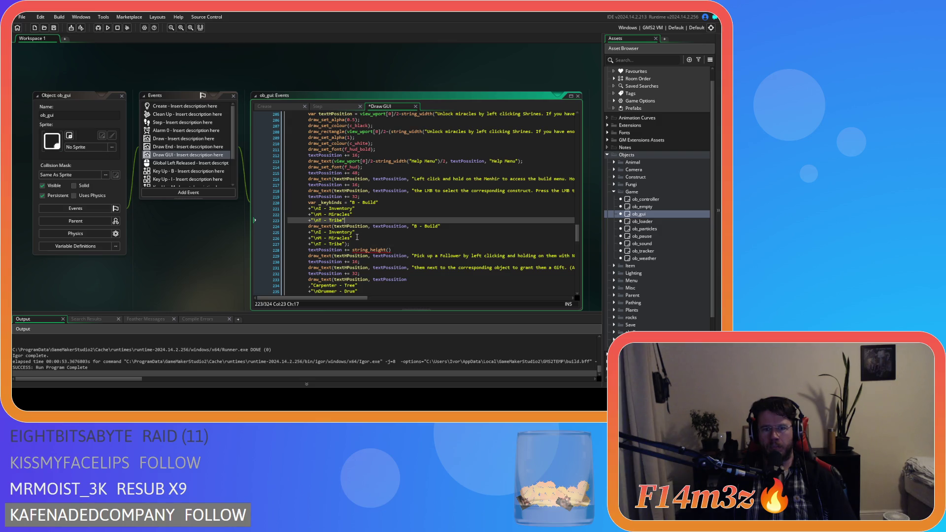
Replace the literal keybind text in draw_text with _keybinds and save.
double_click(326, 202)
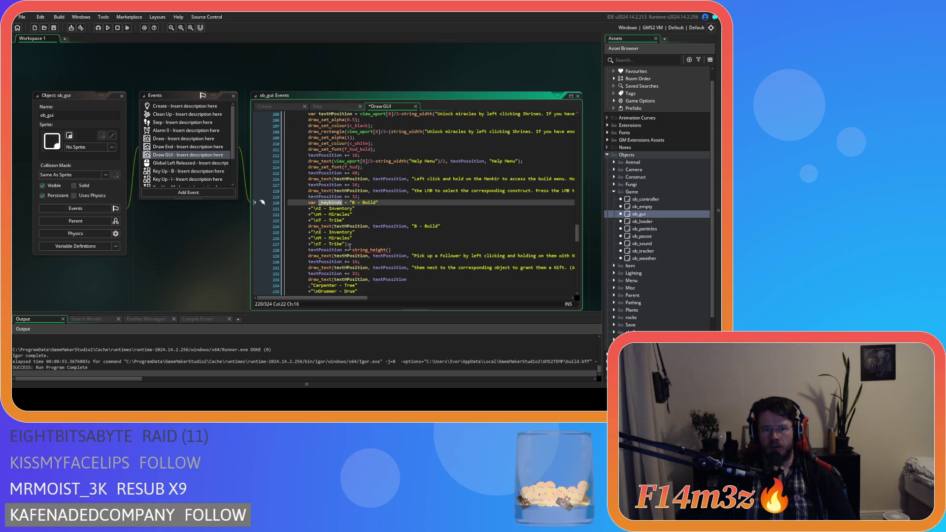
drag(348, 244, 411, 227)
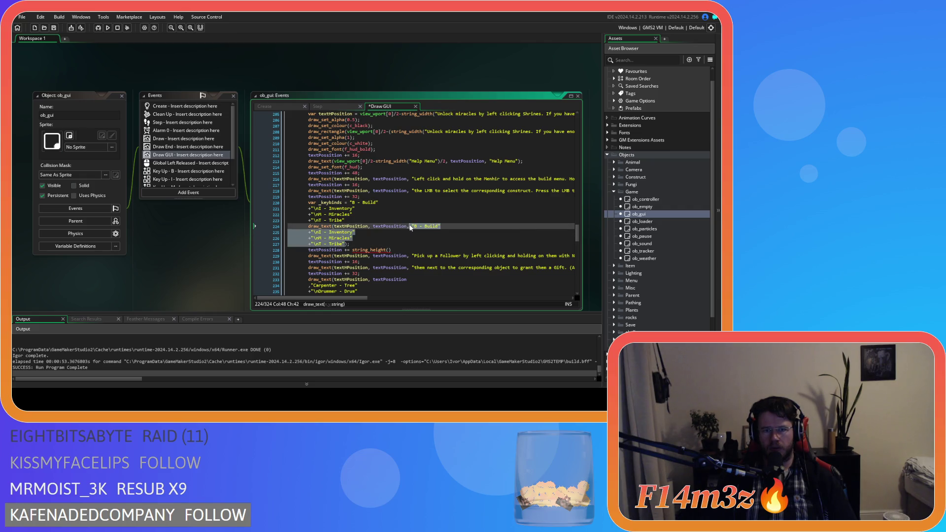
text(_keybinds);)
key(ctrl+s)
Change the increment to string_height(_keybinds); and save.
click(418, 225)
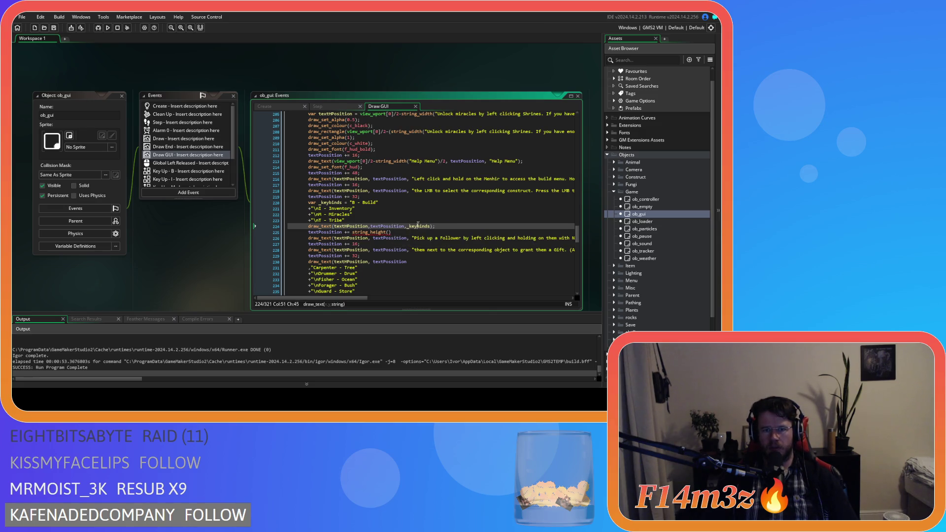
click(389, 232)
text(_keybinds))
key(ctrl+s)
text(;)
key(ctrl+s)
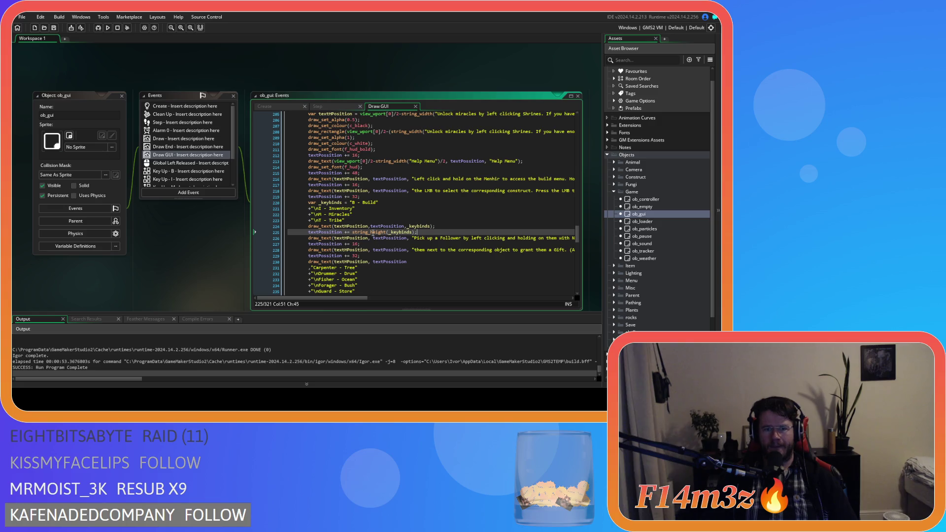
scroll(370, 232, down, 3)
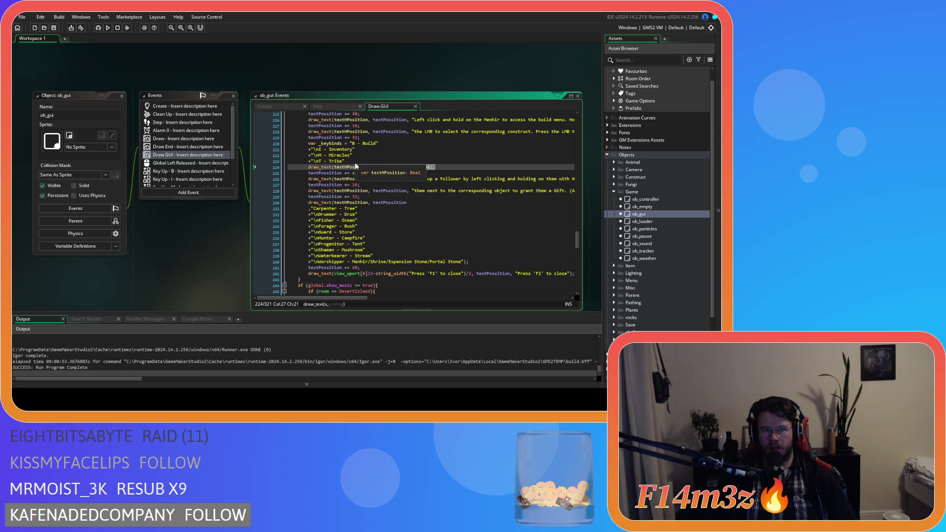
click(363, 144)
key(shift+Home)
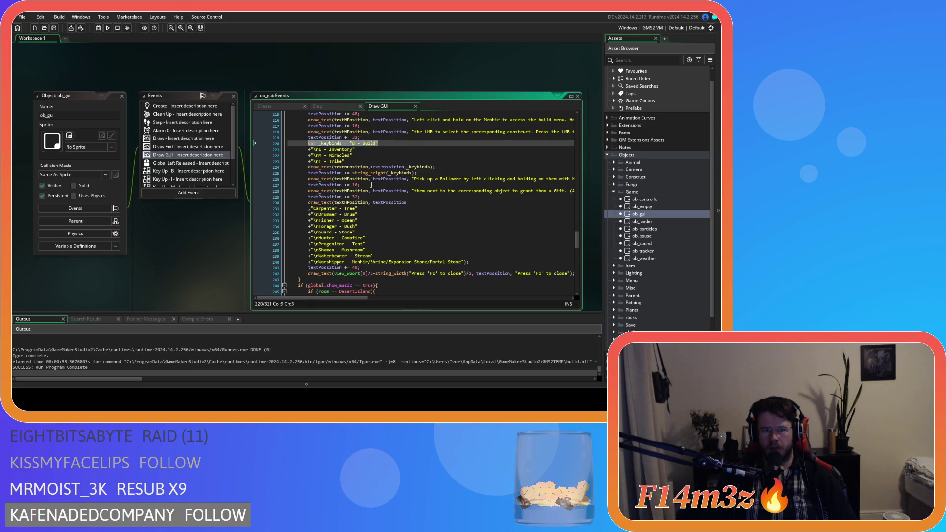
Duplicate the _keybinds declaration as _gifts and paste the Carpenter–Worshipper gift list as its value.
key(ctrl+c)
click(398, 198)
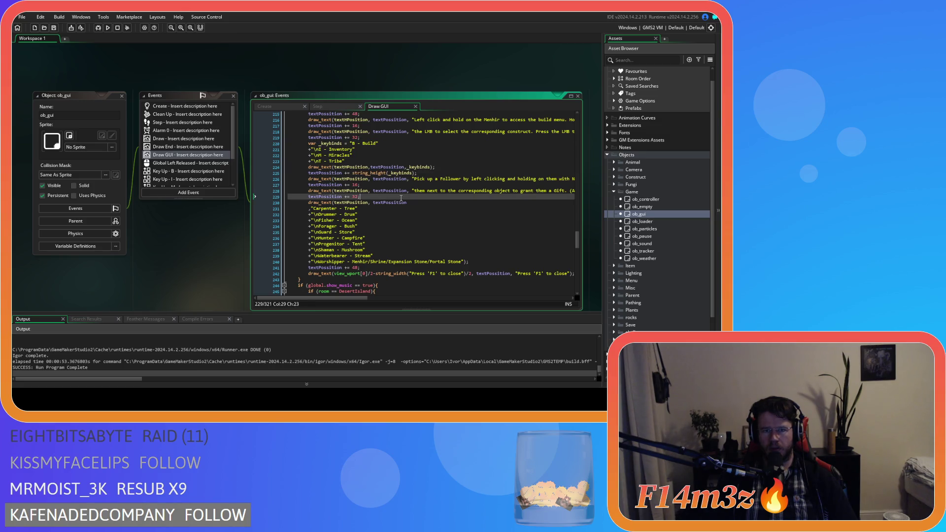
key(Return)
key(ctrl+v)
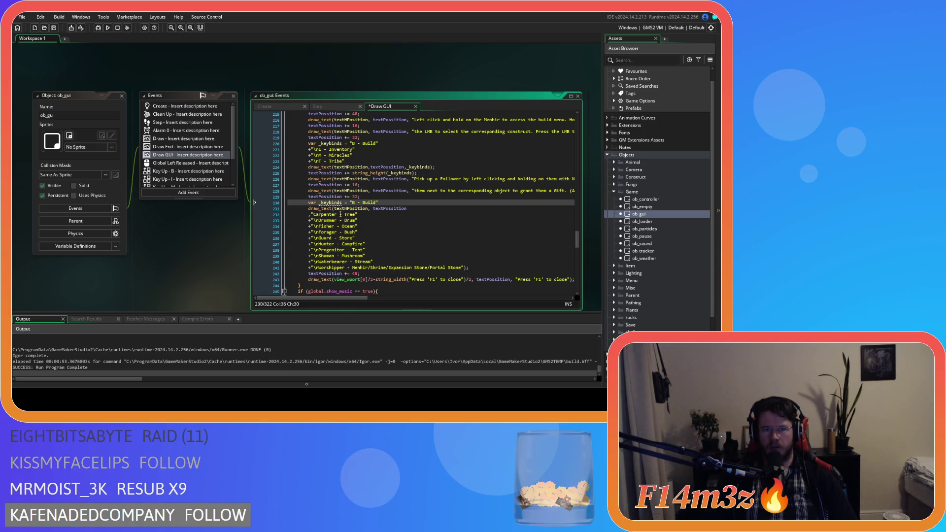
double_click(330, 202)
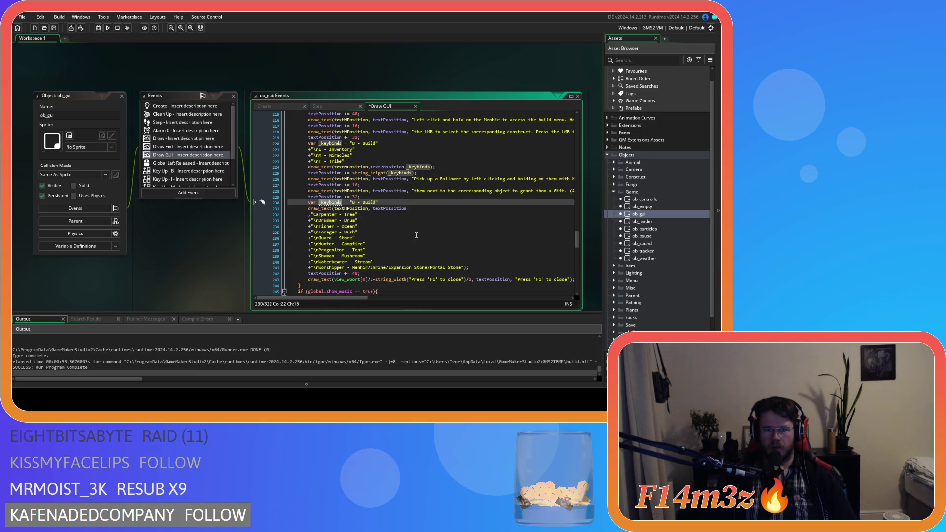
text(gifts)
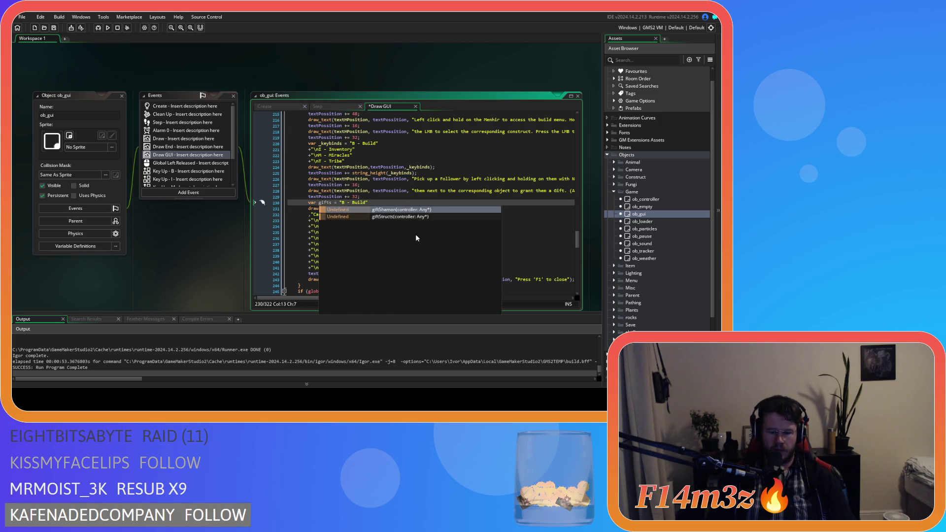
key(ctrl+Left)
text(_)
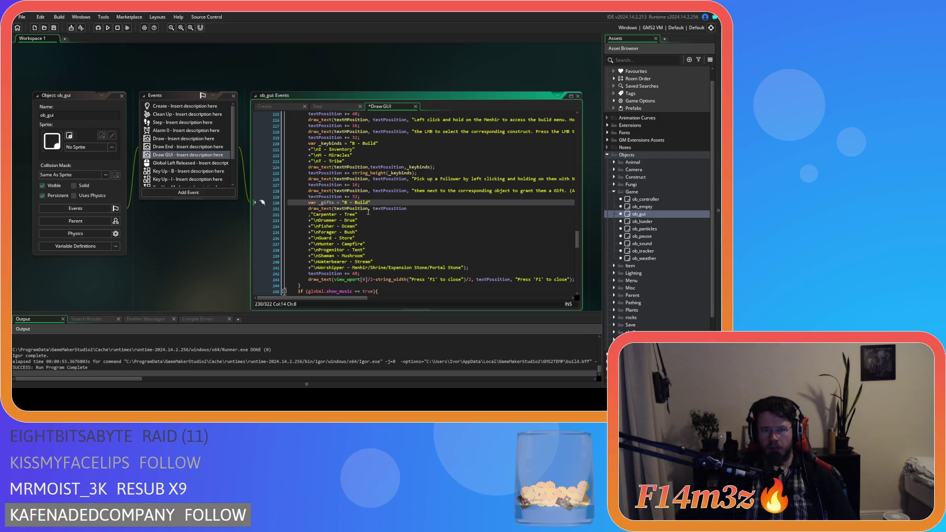
mouse_move(465, 269)
mouse_down()
mouse_move(312, 217)
mouse_move(371, 205)
mouse_up()
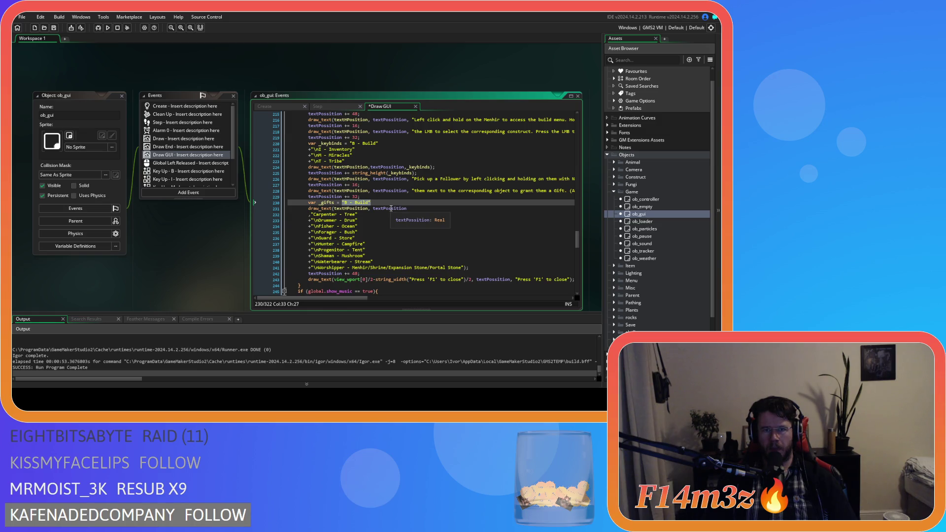
key(ctrl+v)
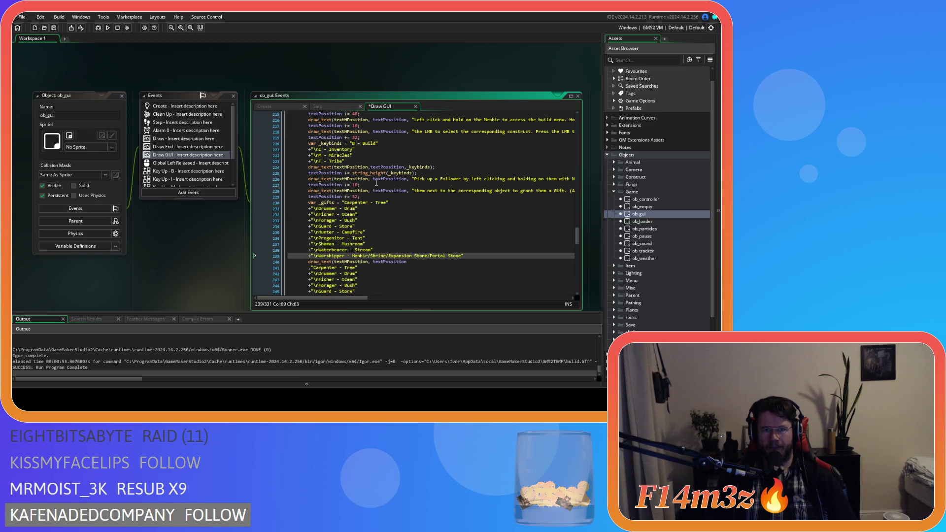
Strip the extra quotes and +" prefixes from the Build, Inventory, Miracles and Tribe lines.
click(384, 143)
key(BackSpace)
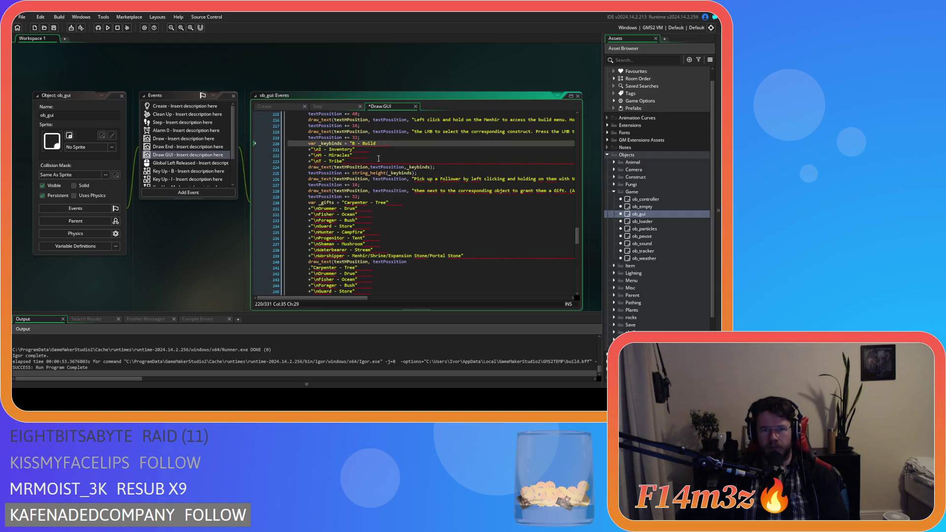
mouse_move(363, 161)
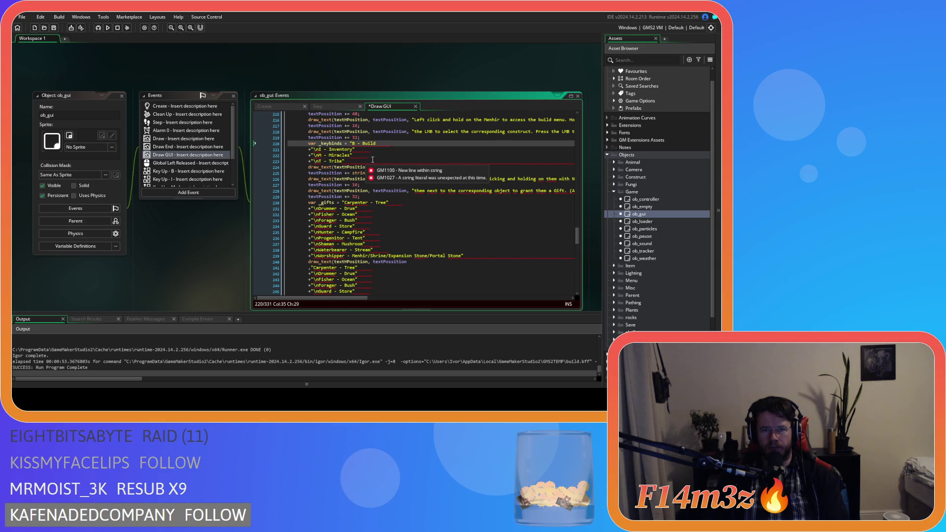
click(373, 160)
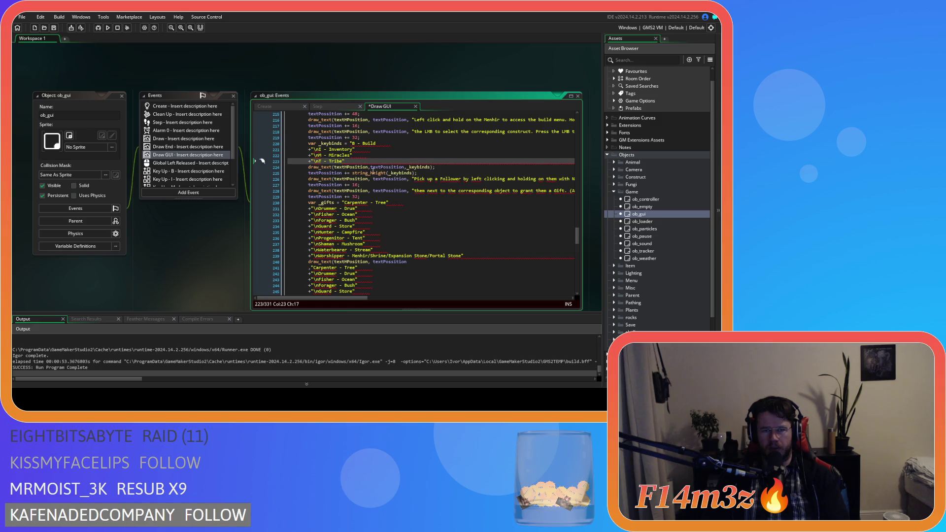
mouse_move(372, 158)
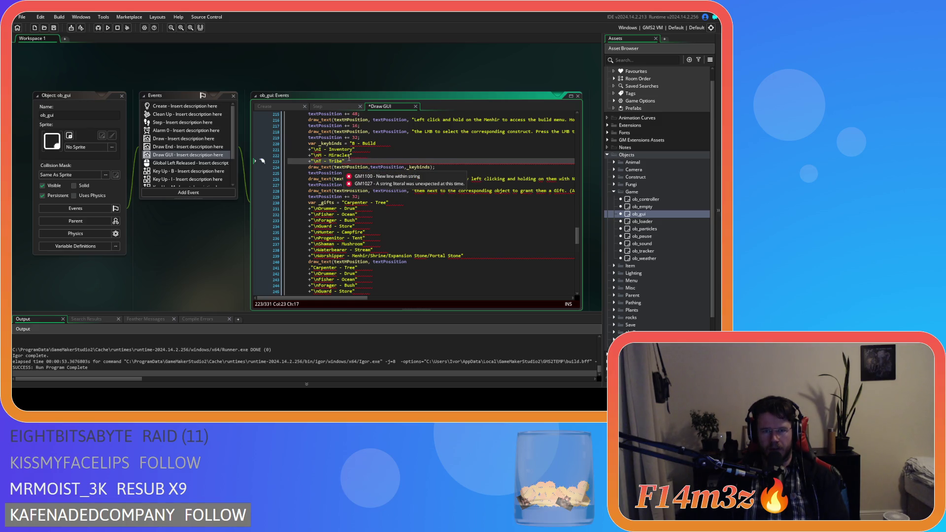
click(310, 149)
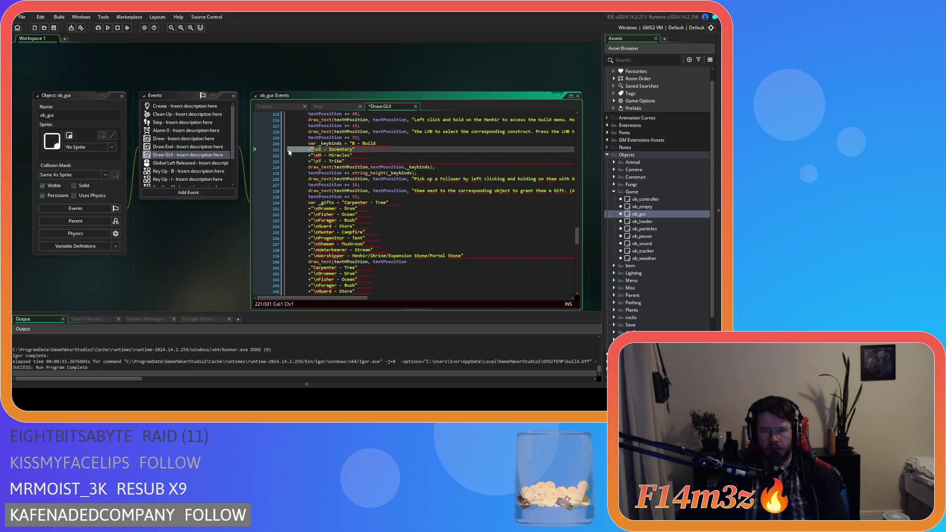
key(BackSpace)
key(BackSpace)
click(359, 152)
click(313, 155)
key(Down)
key(Delete)
key(Delete)
key(Up)
key(End)
key(BackSpace)
key(Down)
key(Home)
Join the Inventory, Miracles and Tribe entries onto one _keybinds line and save.
click(361, 160)
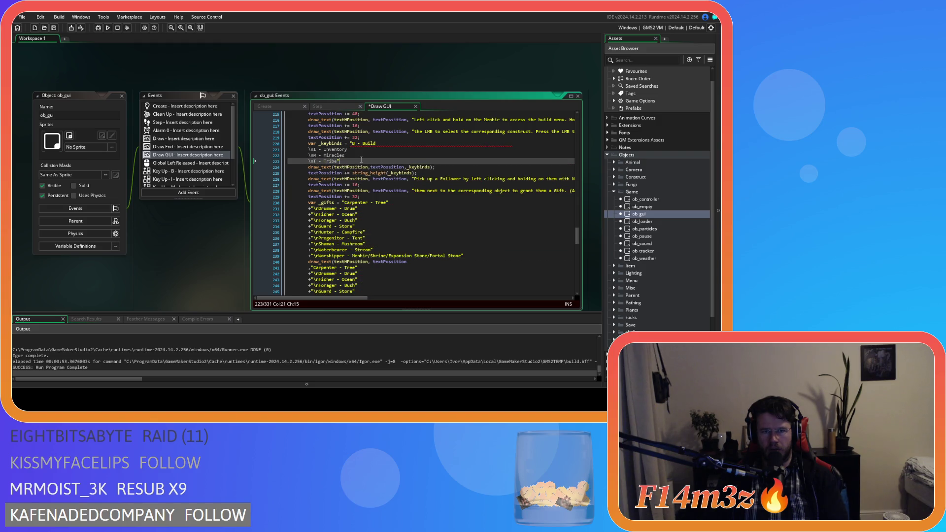
click(382, 142)
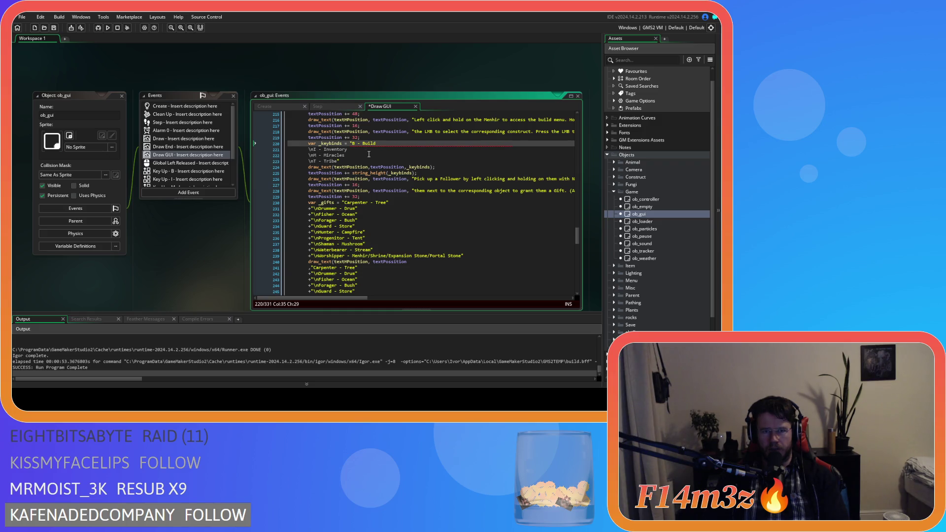
key(Delete)
key(Delete)
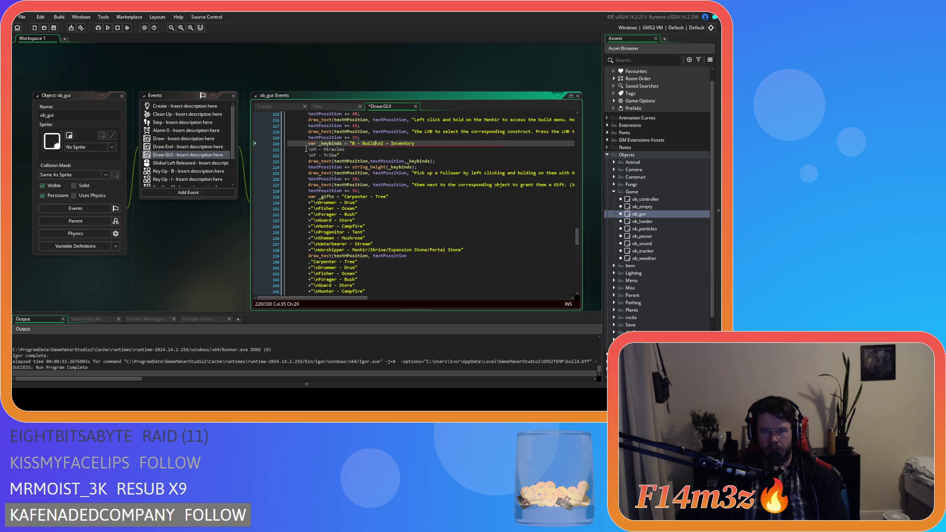
click(308, 149)
key(BackSpace)
key(BackSpace)
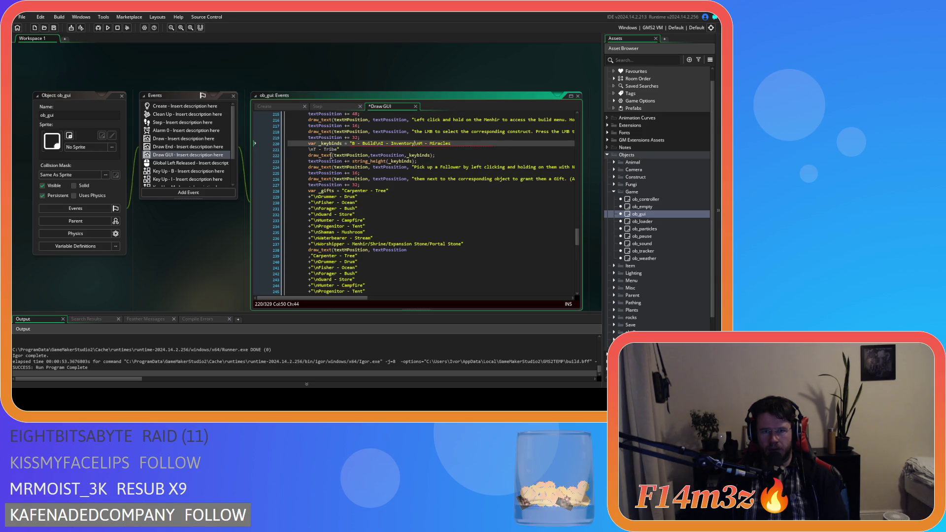
click(308, 150)
key(BackSpace)
key(BackSpace)
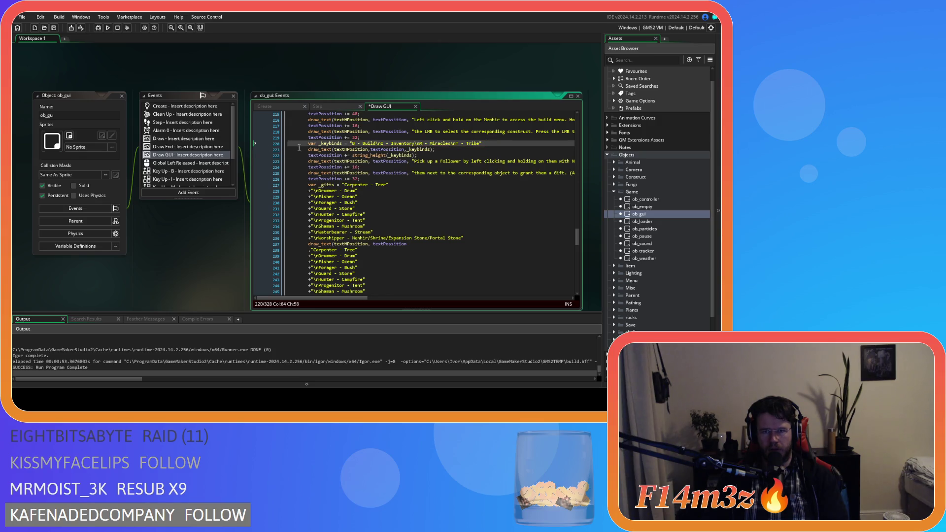
key(ctrl+s)
click(486, 146)
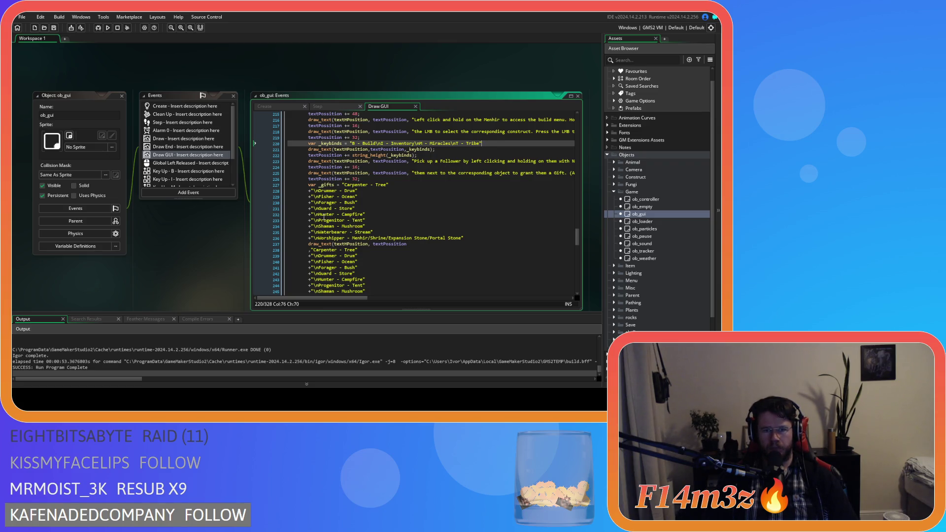
click(382, 232)
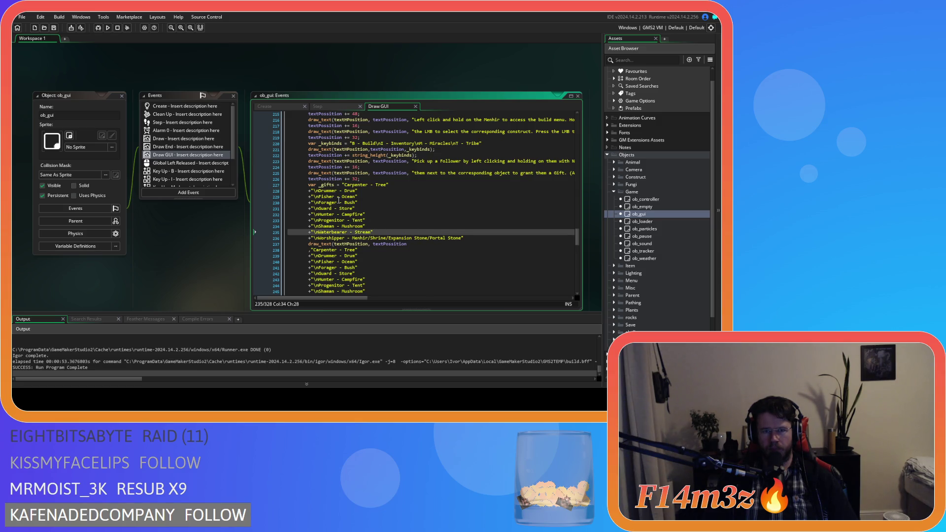
Join the Drummer, Fisher, Forager and Guard gift entries onto the _gifts line, removing stray quotes.
key(BackSpace)
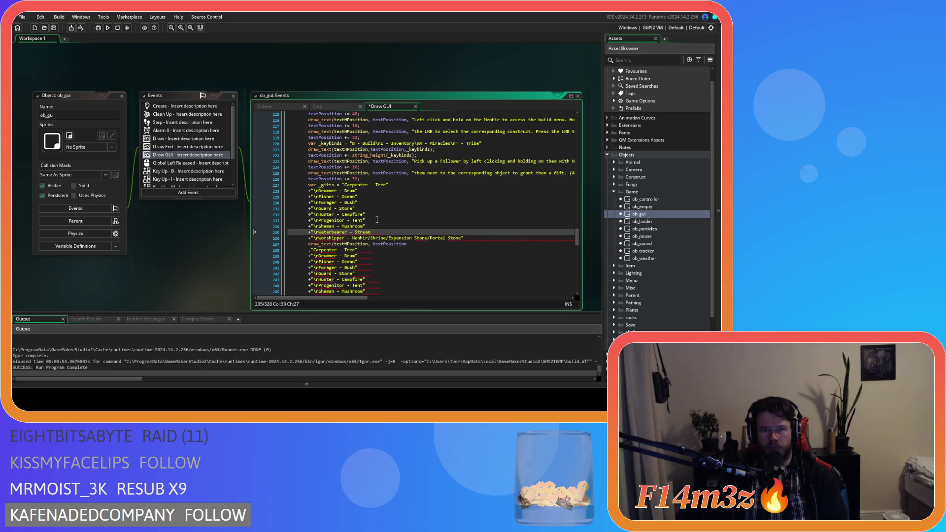
key(ctrl+z)
drag(473, 239, 356, 209)
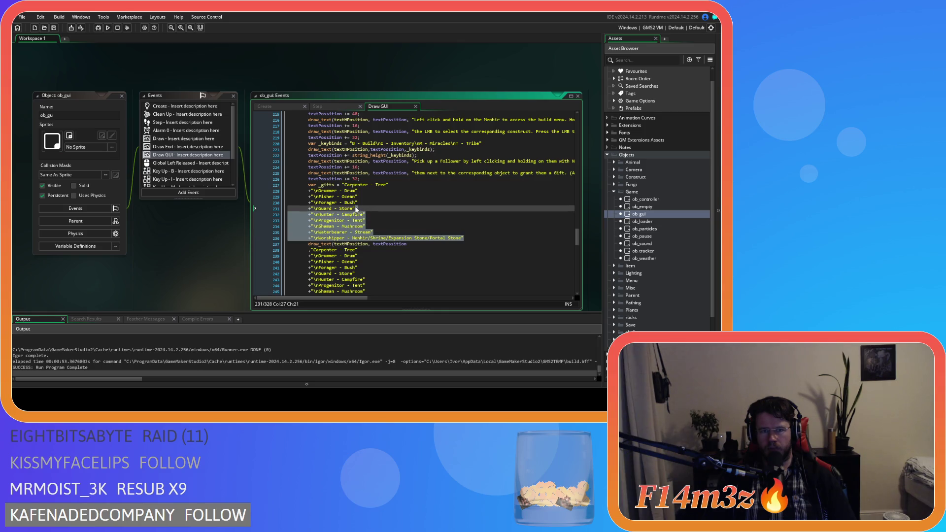
click(356, 209)
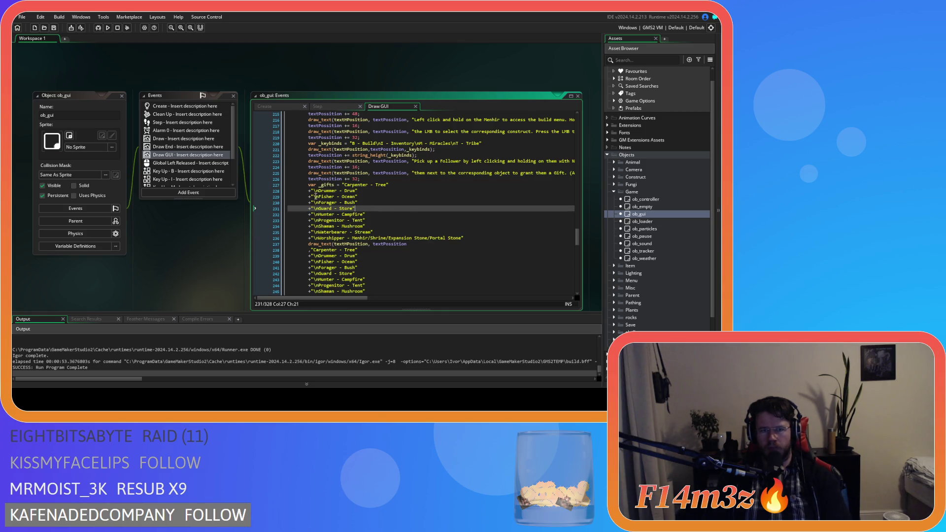
click(394, 185)
key(BackSpace)
key(Delete)
key(Delete)
key(Delete)
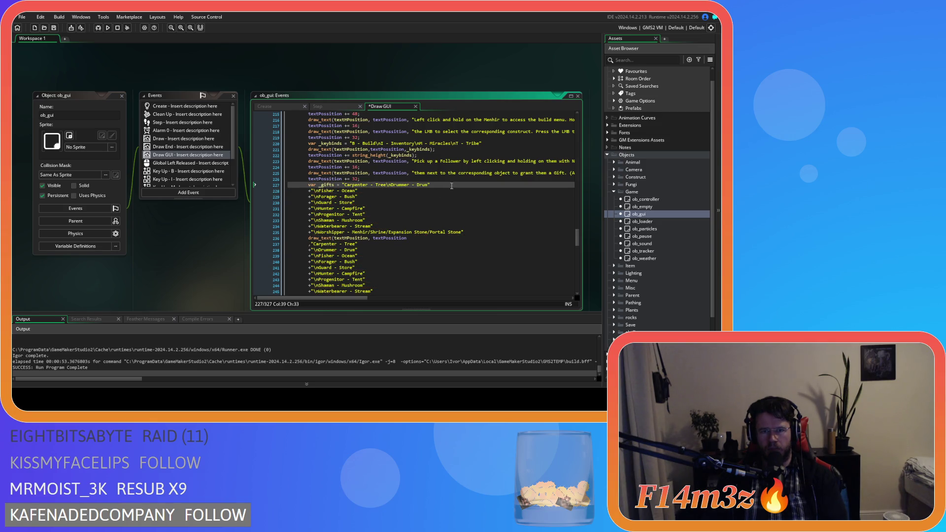
key(Delete)
key(Delete)
key(Delete)
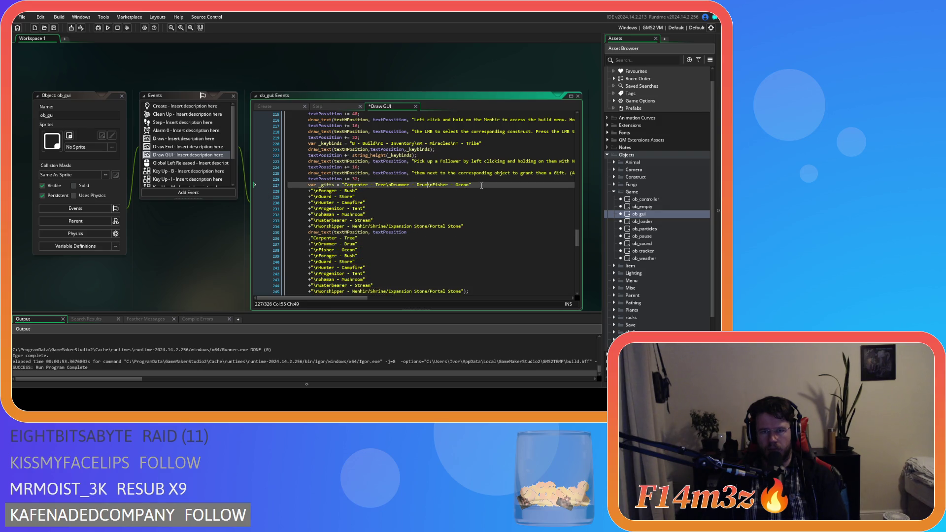
key(End)
key(Delete)
key(Delete)
key(Delete)
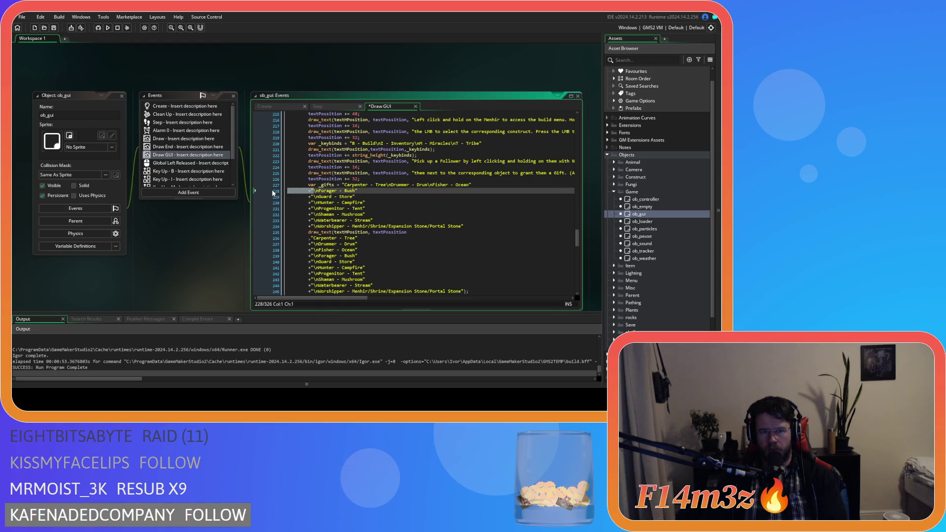
key(BackSpace)
key(End)
key(BackSpace)
key(Delete)
key(Delete)
key(Delete)
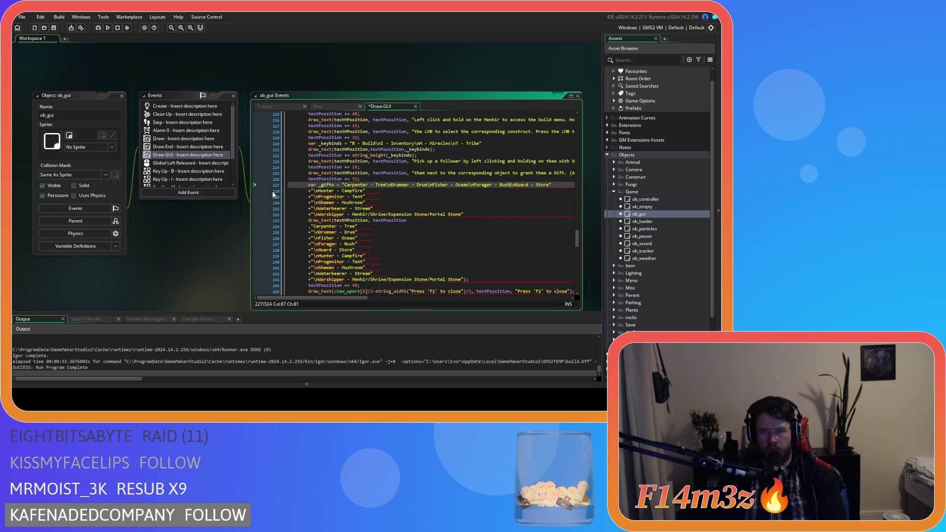
Append the Hunter, Progenitor, Shaman, Waterbearer and Worshipper entries to the _gifts line and save.
drag(312, 192, 305, 192)
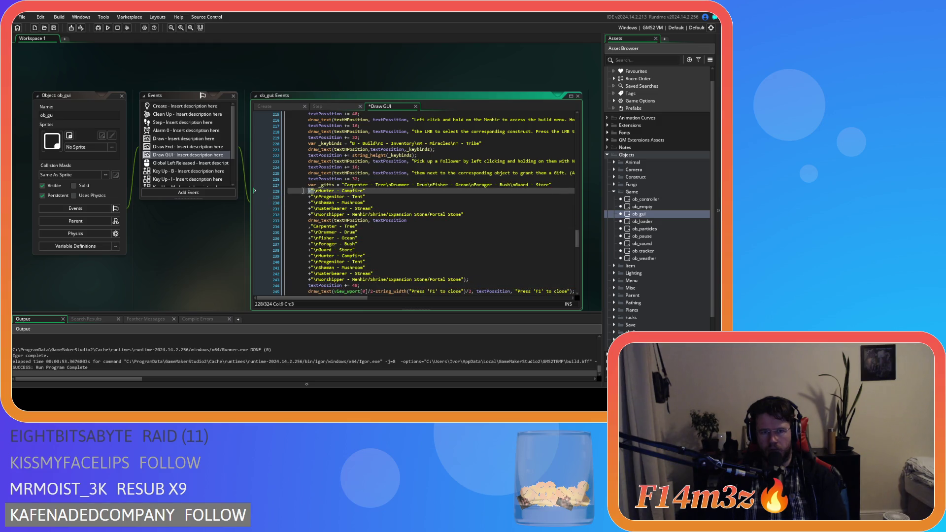
key(BackSpace)
key(BackSpace)
key(BackSpace)
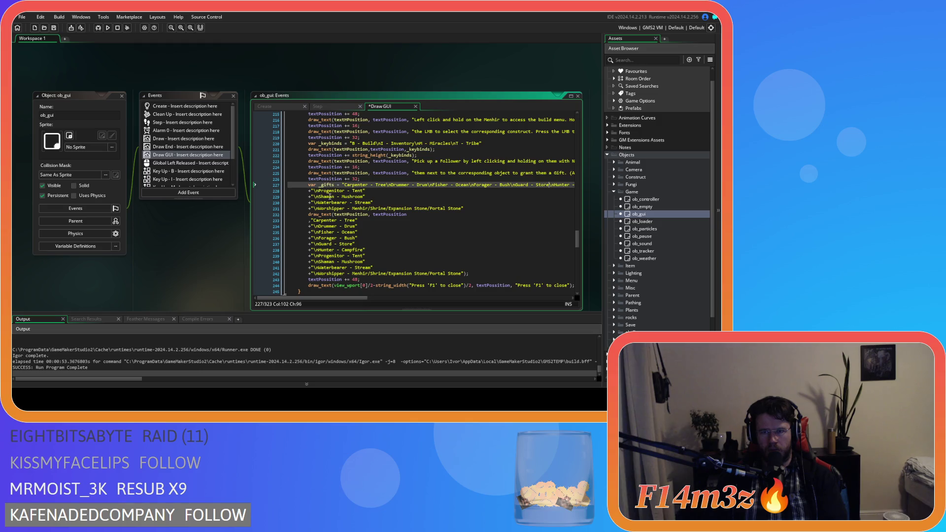
click(314, 190)
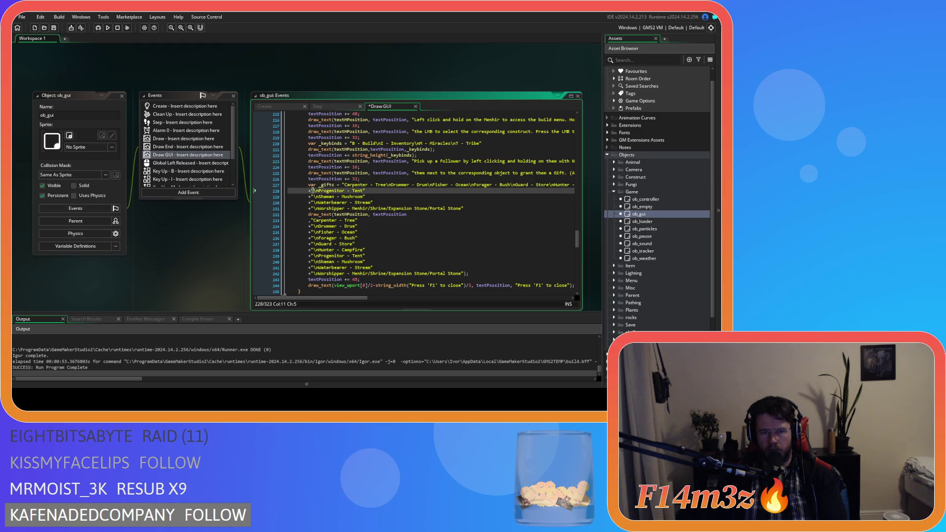
key(BackSpace)
key(BackSpace)
key(BackSpace)
key(BackSpace)
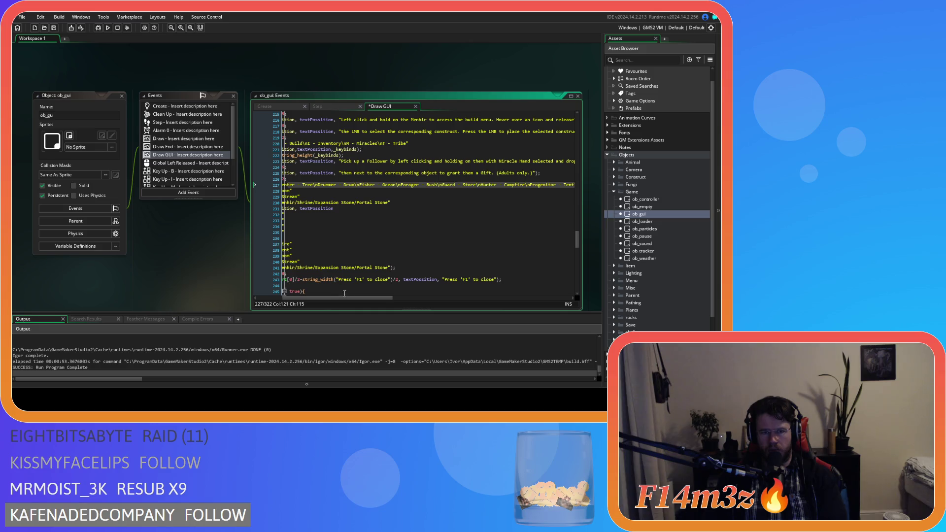
click(313, 191)
key(BackSpace)
key(BackSpace)
key(BackSpace)
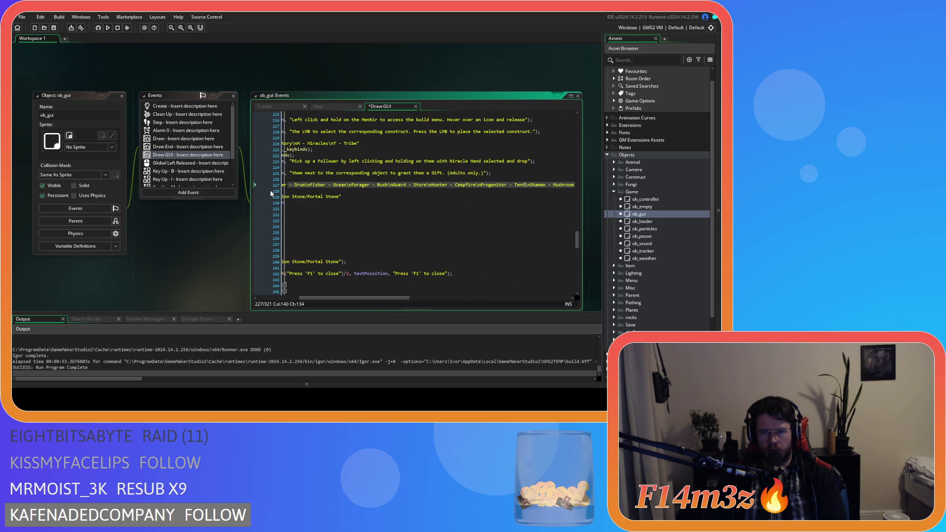
scroll(369, 290, left, 5)
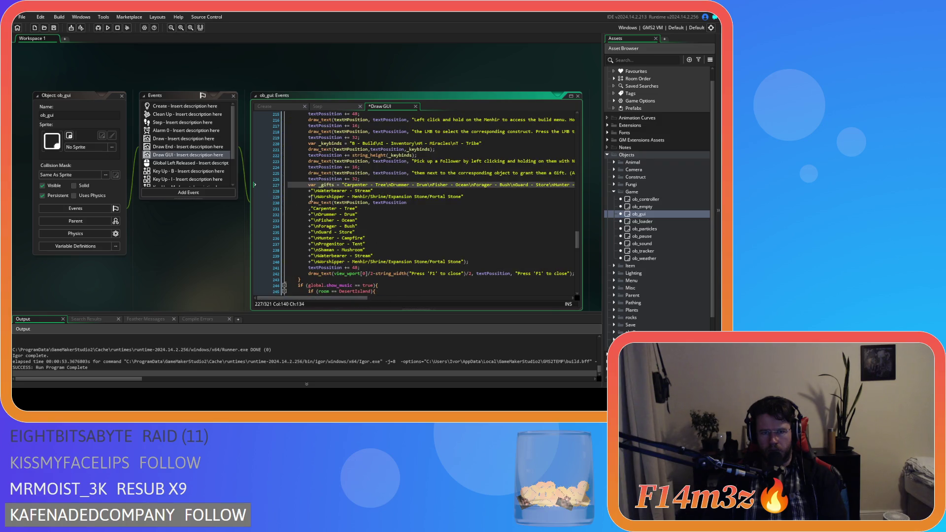
click(312, 191)
key(BackSpace)
key(BackSpace)
key(BackSpace)
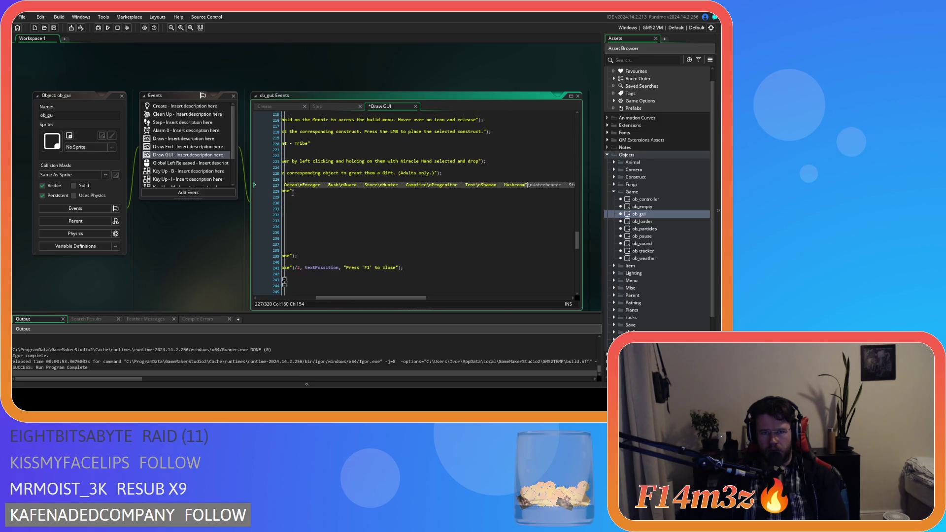
scroll(363, 289, left, 5)
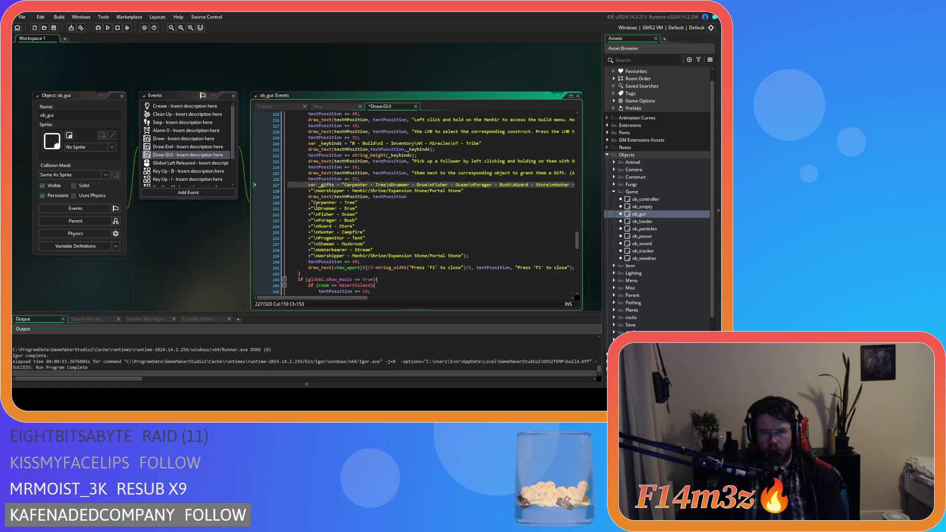
click(314, 191)
key(BackSpace)
key(BackSpace)
key(BackSpace)
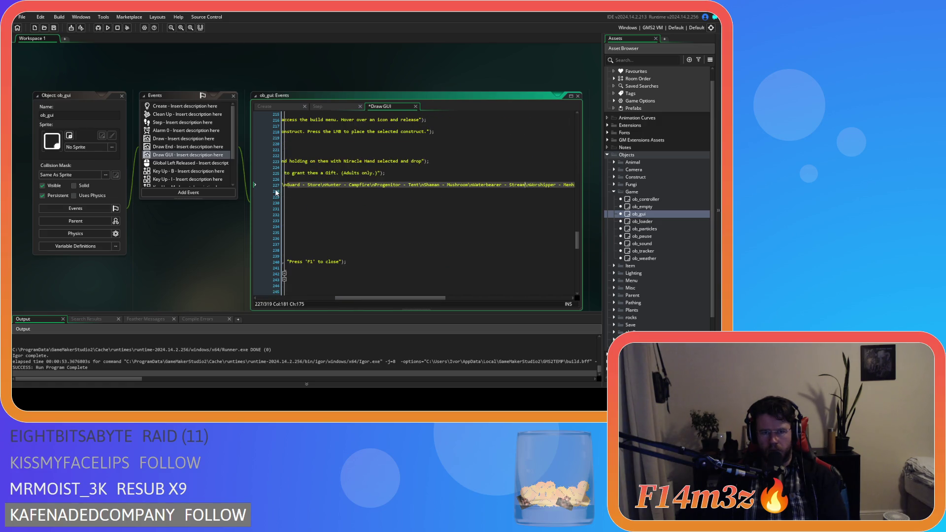
scroll(456, 299, right, 5)
click(496, 187)
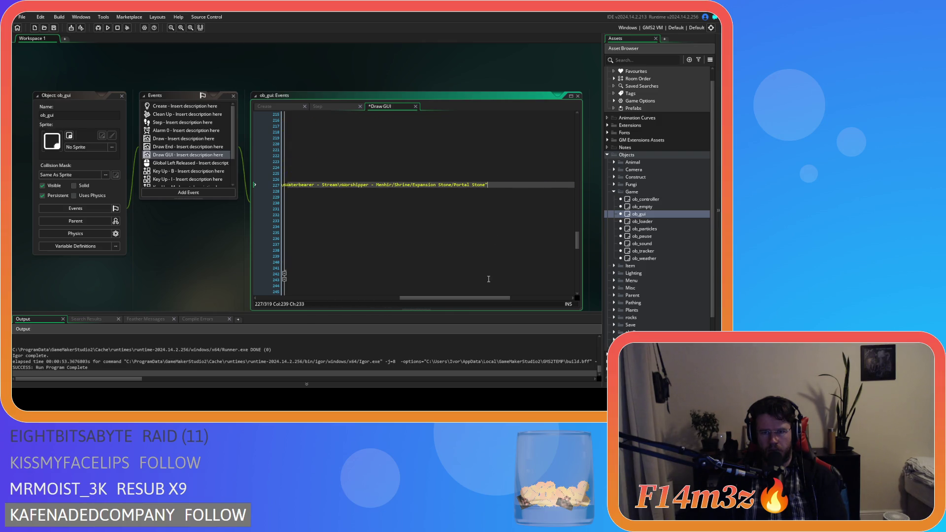
scroll(458, 298, left, 6)
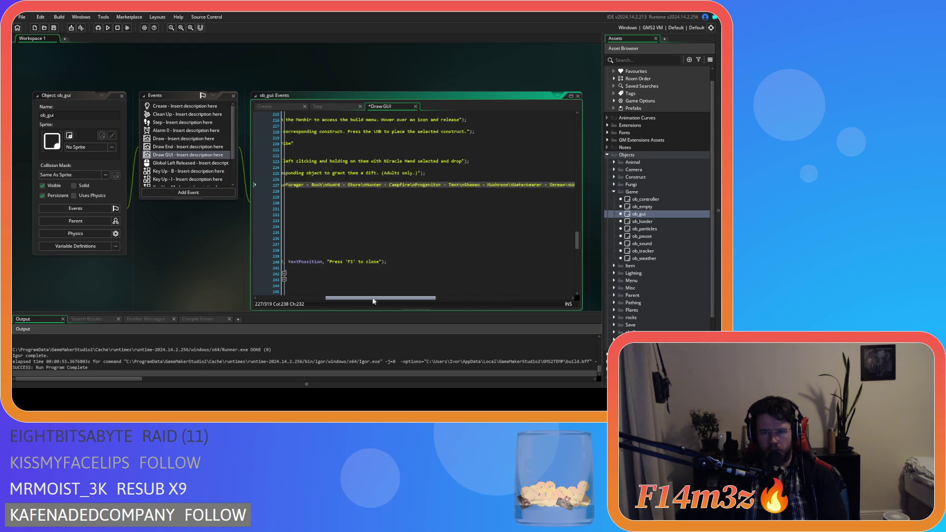
key(ctrl+s)
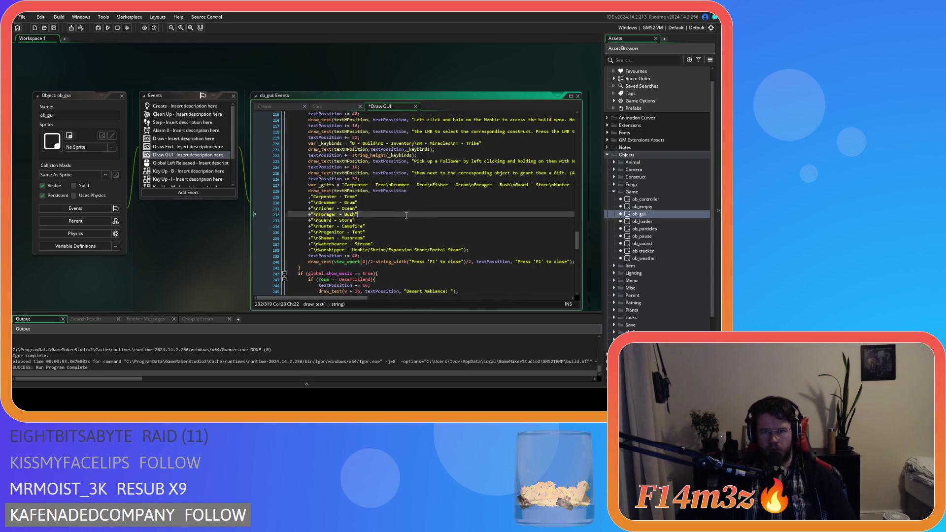
Replace the old duplicated gift list in the draw_text call with the _gifts variable and save.
double_click(327, 185)
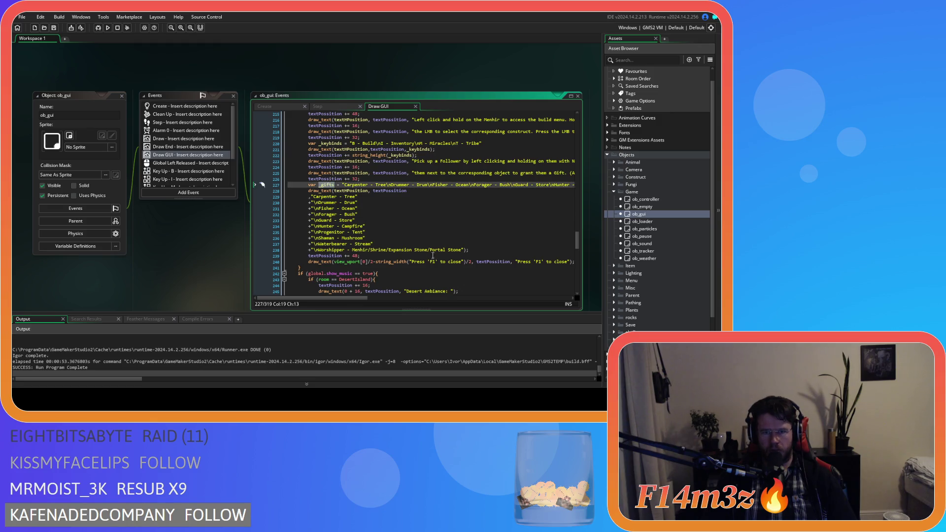
mouse_move(464, 250)
mouse_down()
mouse_move(419, 236)
mouse_move(379, 199)
mouse_move(310, 196)
mouse_up()
text(,_gifts)
click(307, 197)
key(BackSpace)
key(BackSpace)
key(BackSpace)
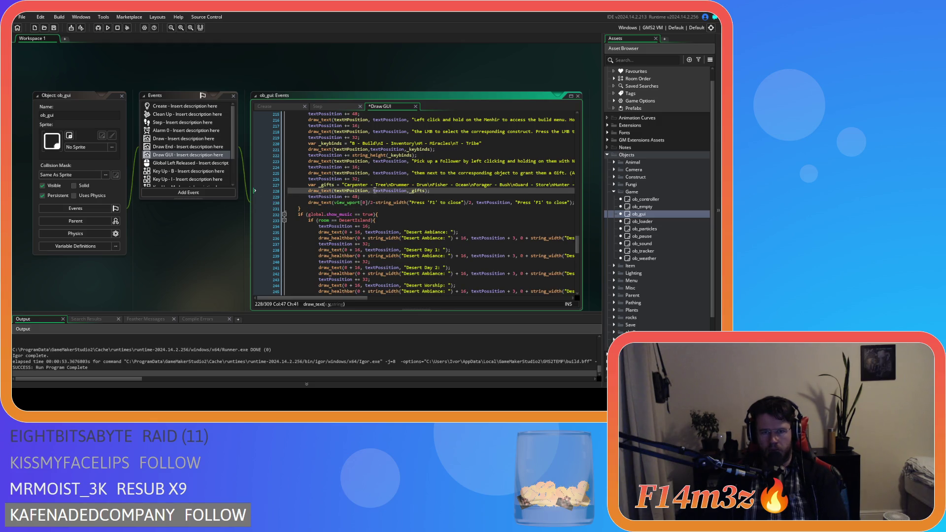
key(End)
key(ctrl+s)
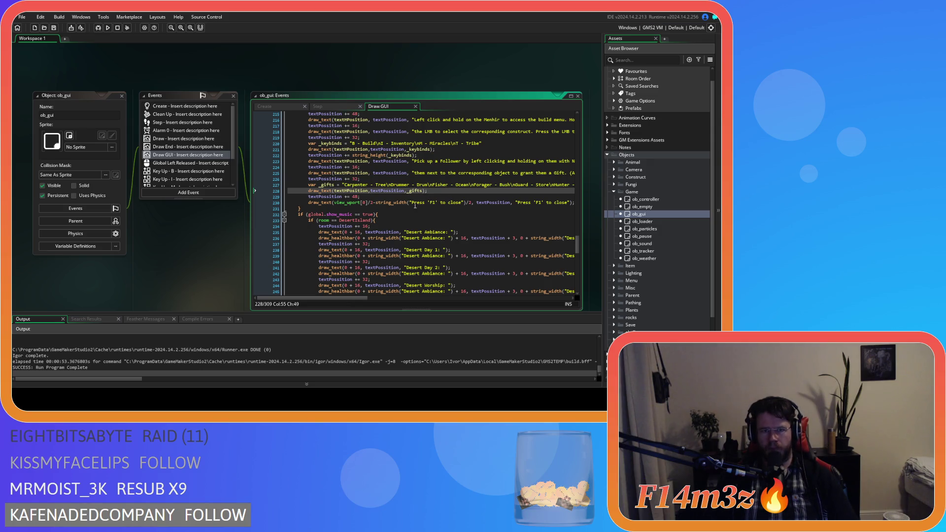
Change the spacing on line 229 from 48 to string_height(_gifts) and save.
click(427, 153)
drag(418, 155, 352, 155)
key(ctrl+c)
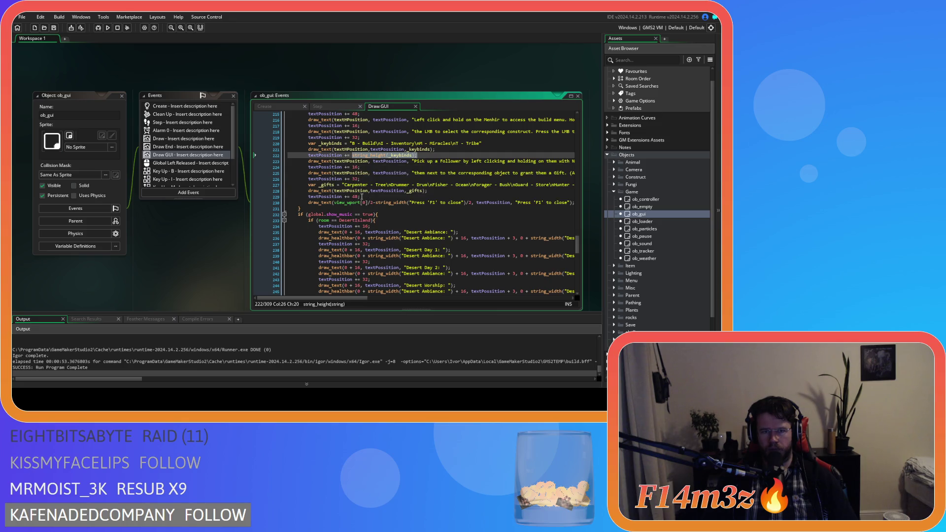
double_click(354, 197)
key(ctrl+v)
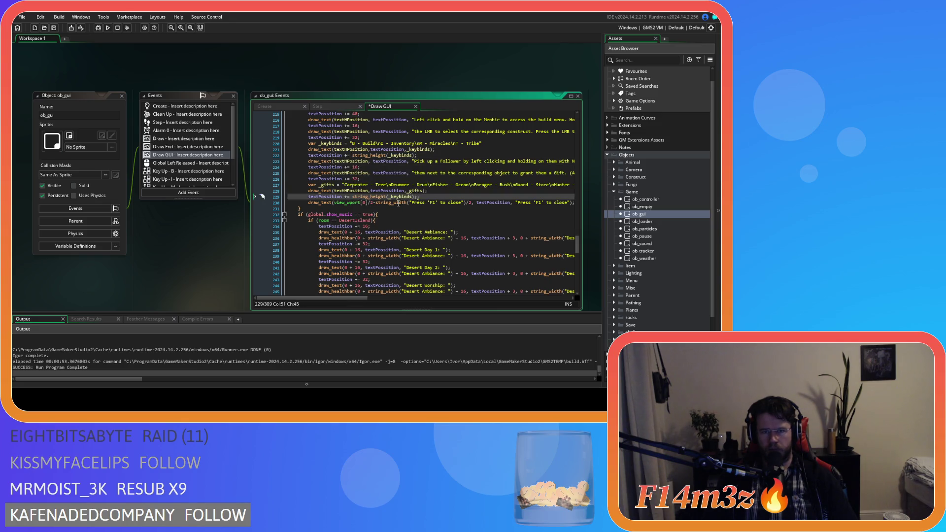
click(423, 191)
key(ctrl+c)
double_click(402, 196)
key(ctrl+v)
key(ctrl+s)
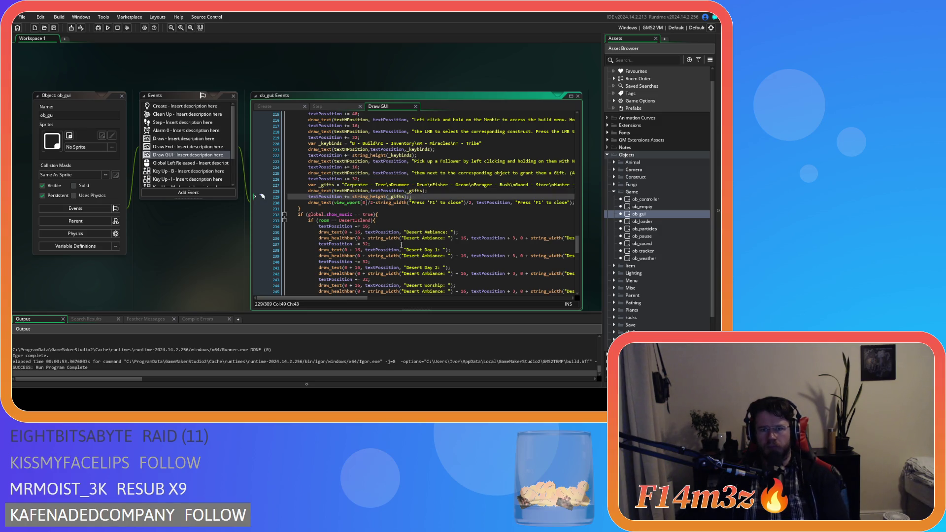
Review the gift list lines, trying and undoing a line break before Fisher.
scroll(413, 221, up, 1)
mouse_move(344, 299)
mouse_down()
mouse_move(360, 301)
mouse_move(343, 304)
mouse_up()
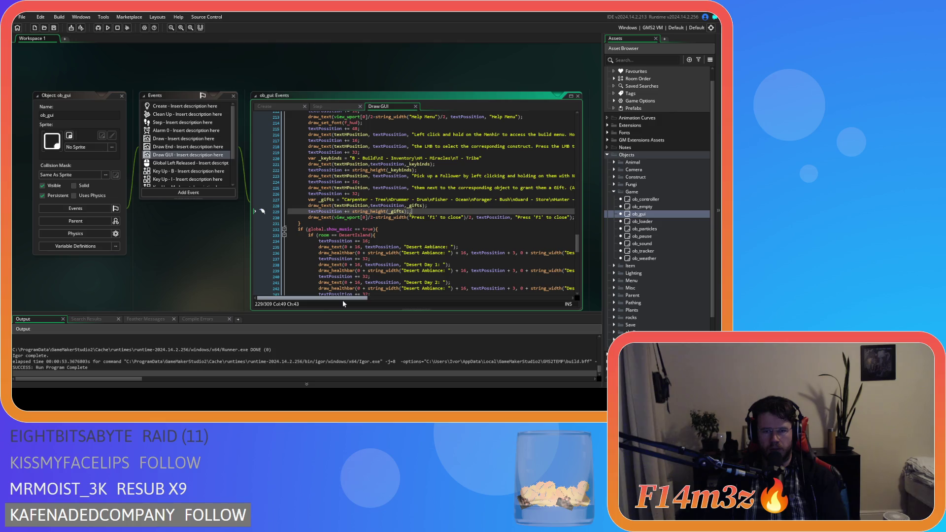
mouse_move(343, 303)
mouse_down()
mouse_move(355, 303)
mouse_move(323, 295)
mouse_move(365, 291)
mouse_move(390, 274)
mouse_move(330, 299)
mouse_up()
click(426, 176)
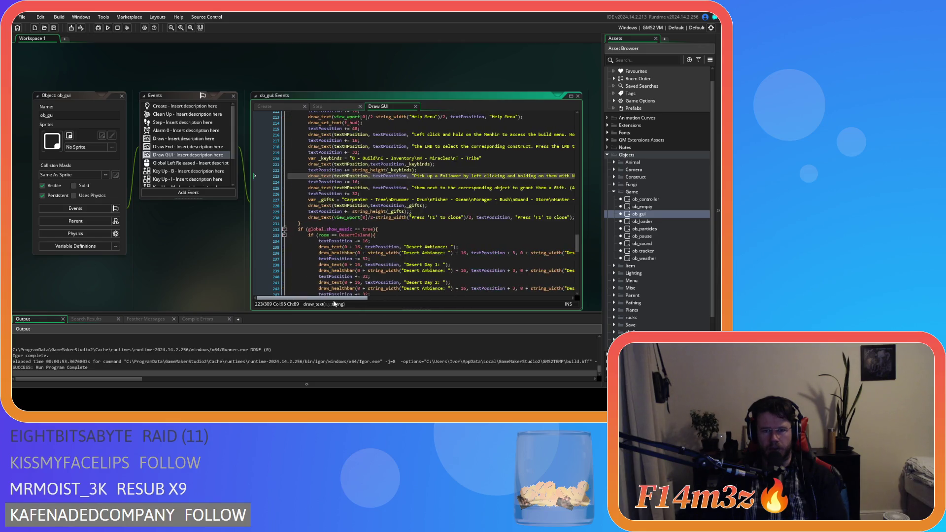
click(401, 193)
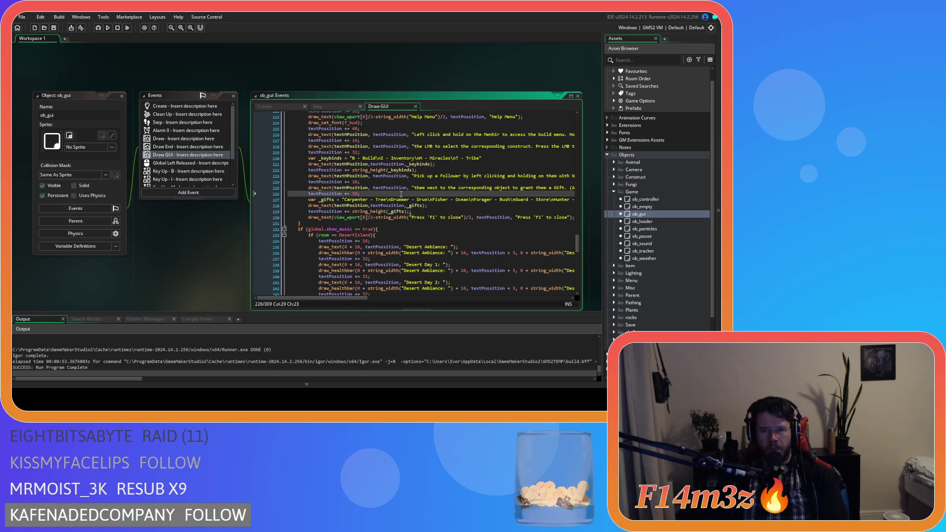
click(433, 200)
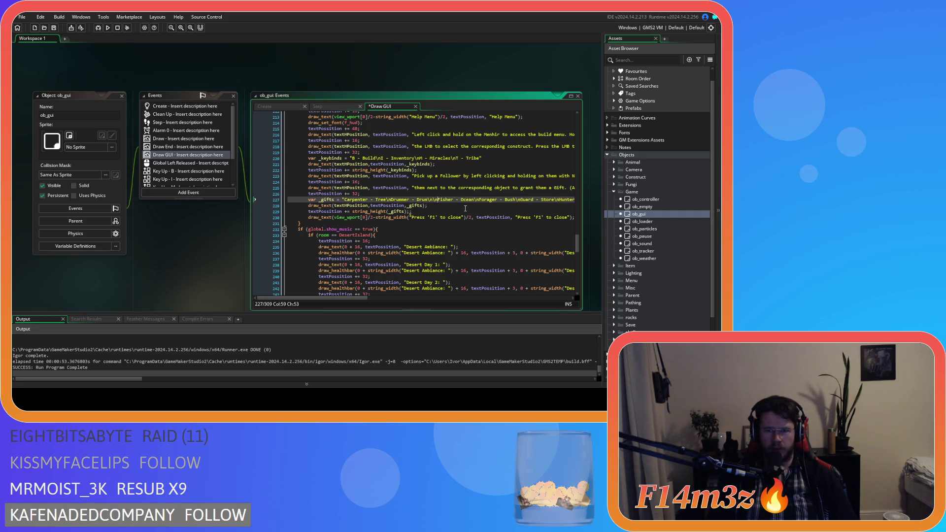
key(Down)
key(ctrl+z)
key(ctrl+z)
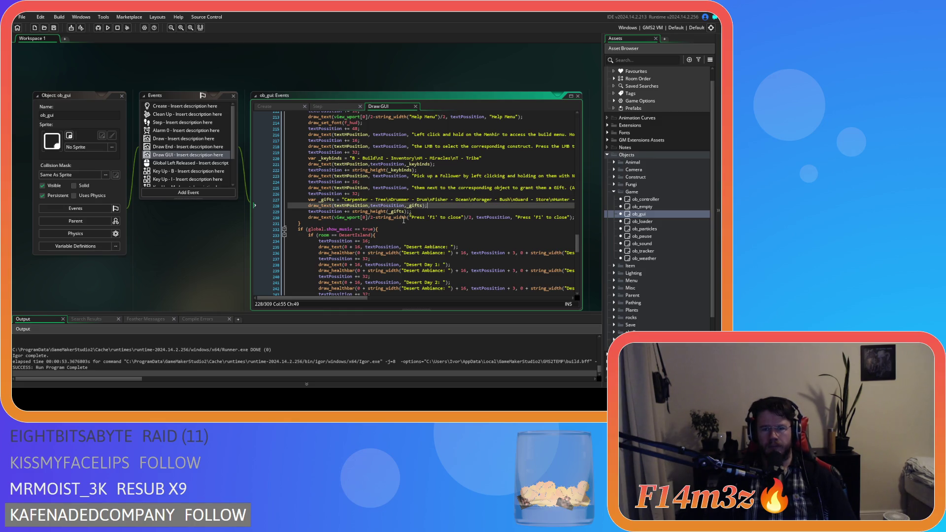
Remove the spaces after the commas in the Help Menu title draw_text call and save.
scroll(417, 254, up, 3)
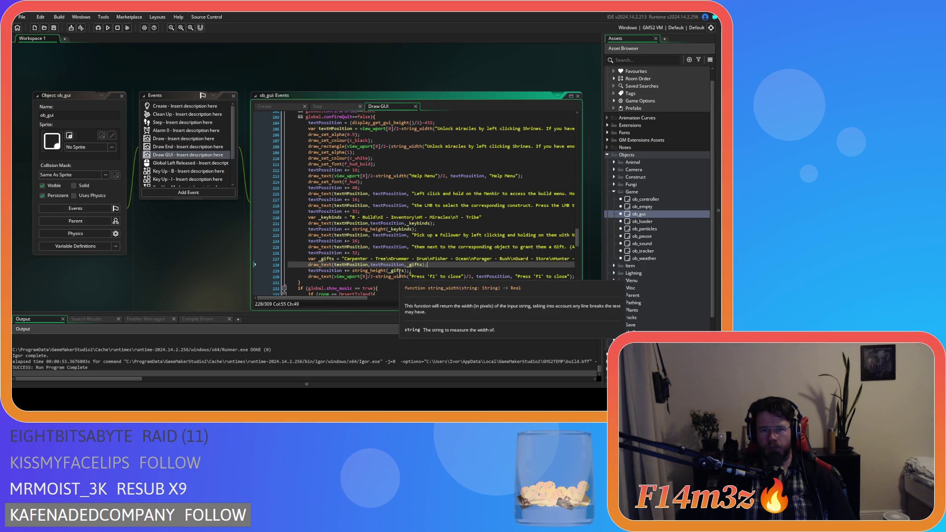
click(452, 176)
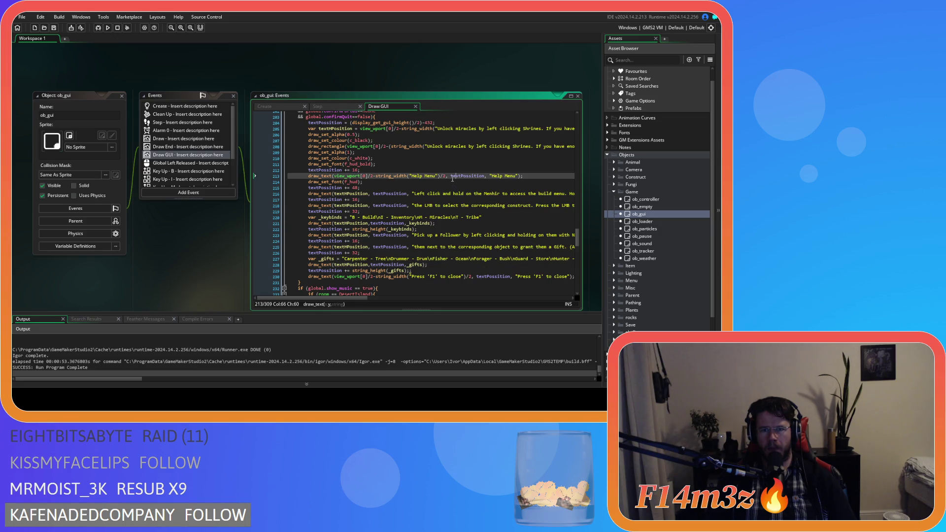
key(BackSpace)
key(ctrl+Right)
key(ctrl+Right)
key(BackSpace)
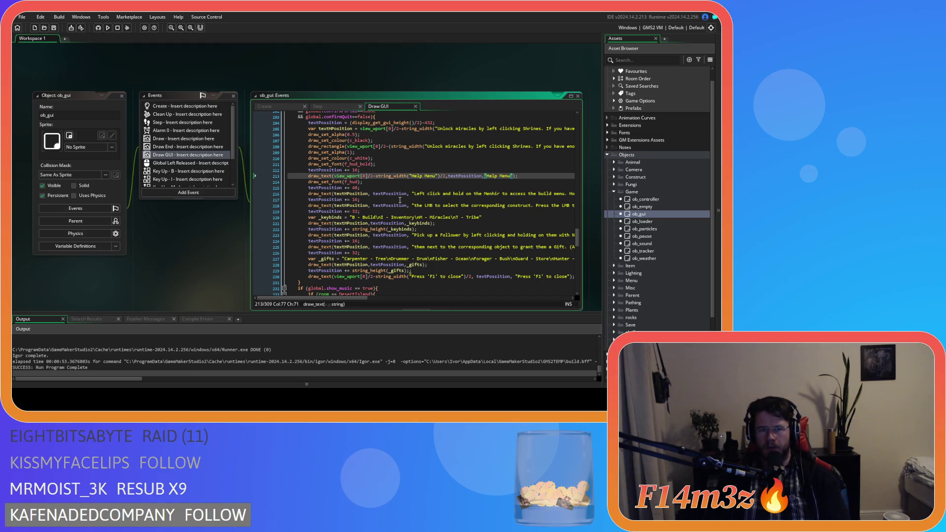
key(ctrl+s)
Delete the spaces after commas in the Left click and LMB draw_text lines and save.
click(389, 187)
click(410, 194)
key(BackSpace)
click(373, 194)
key(BackSpace)
click(373, 206)
key(BackSpace)
click(407, 206)
key(BackSpace)
key(ctrl+s)
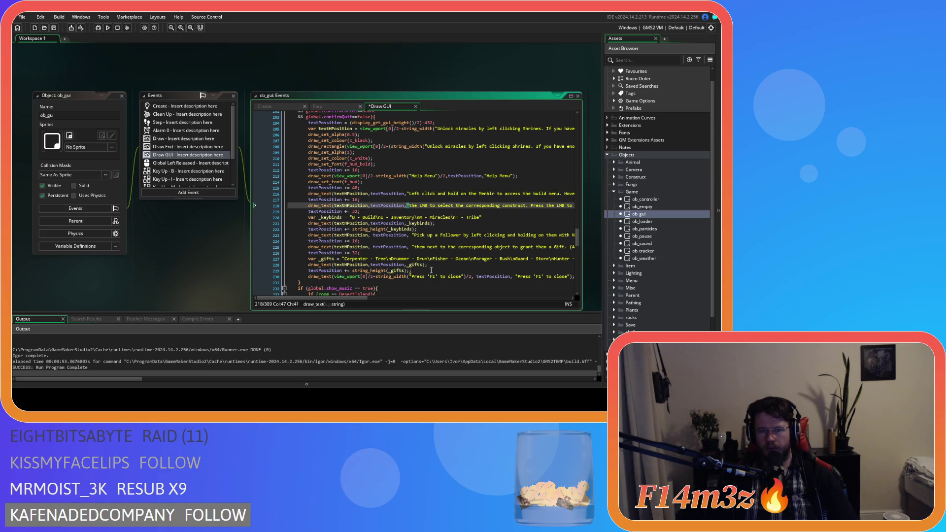
click(422, 223)
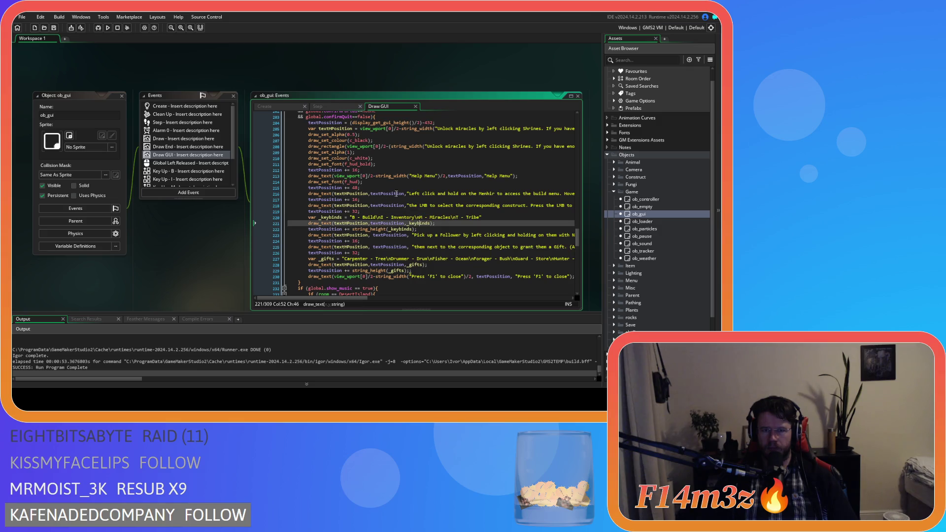
Review the textPossition value and text start position lines for the help menu box.
click(420, 183)
click(460, 177)
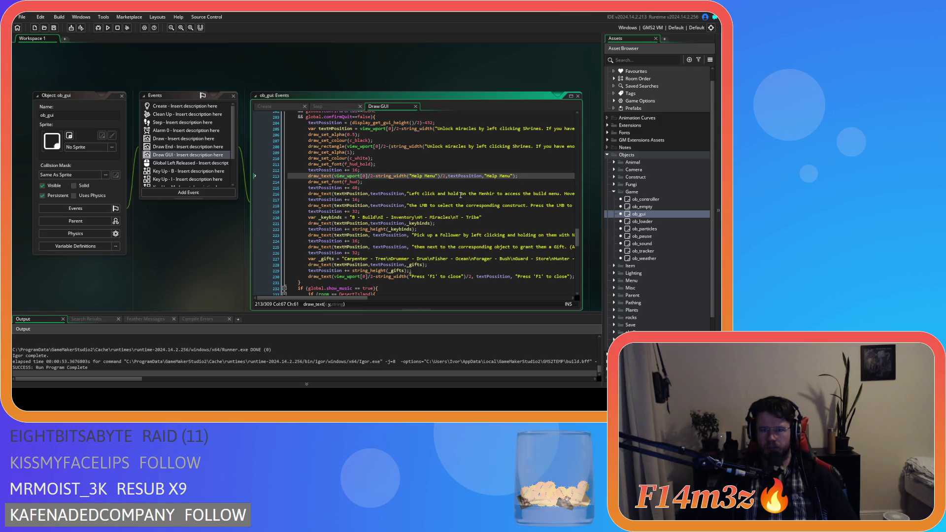
scroll(461, 197, up, 1)
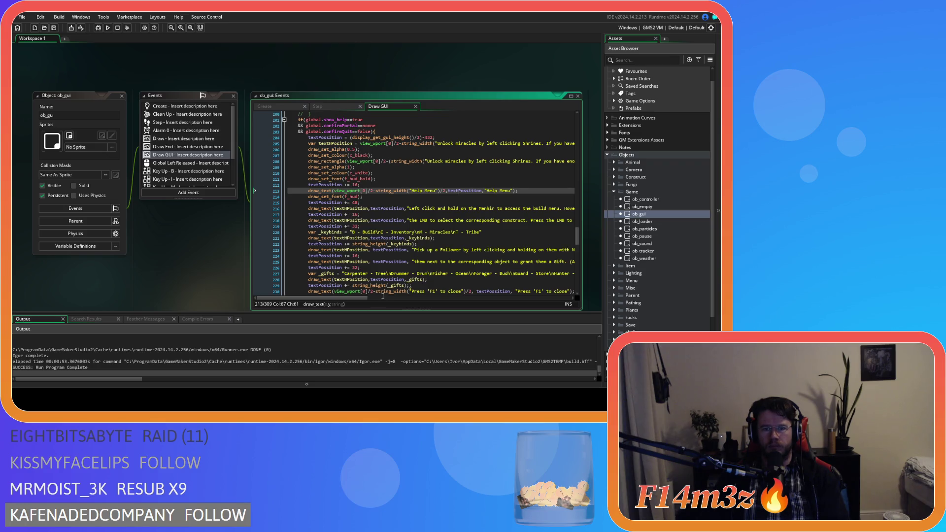
scroll(405, 280, down, 1)
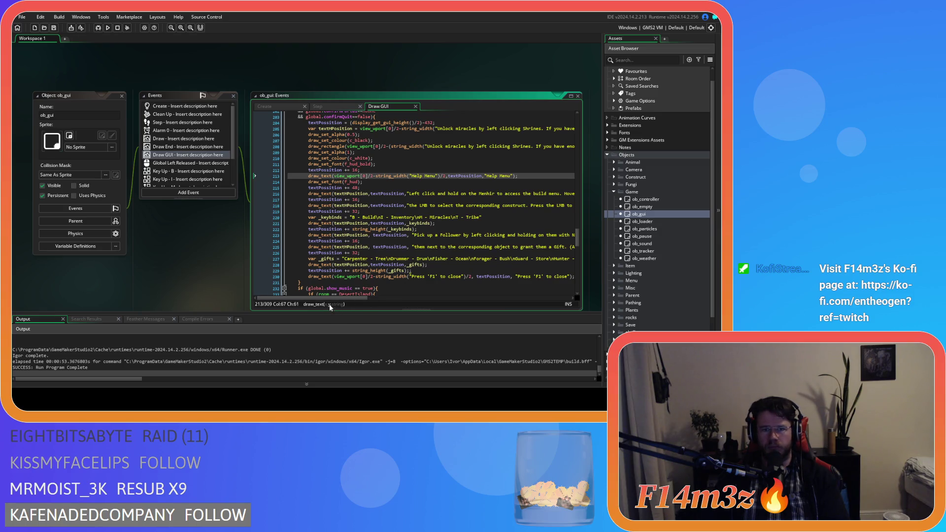
drag(344, 298, 347, 298)
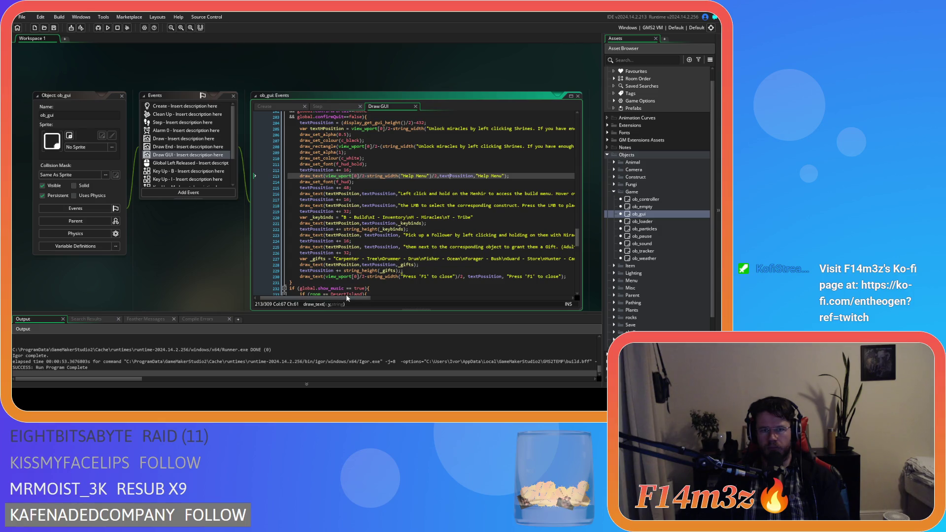
scroll(366, 274, up, 2)
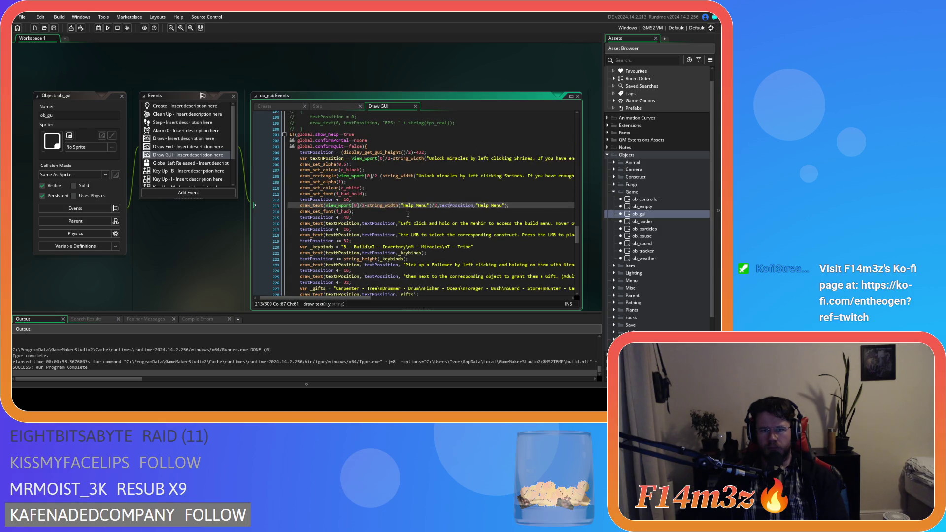
mouse_move(363, 298)
mouse_down()
mouse_move(397, 299)
mouse_move(367, 299)
mouse_up()
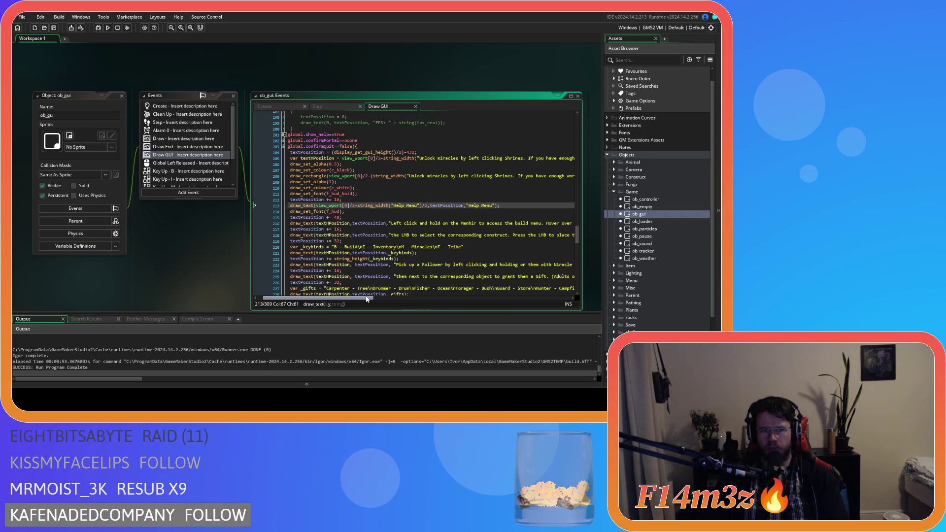
drag(367, 299, 561, 295)
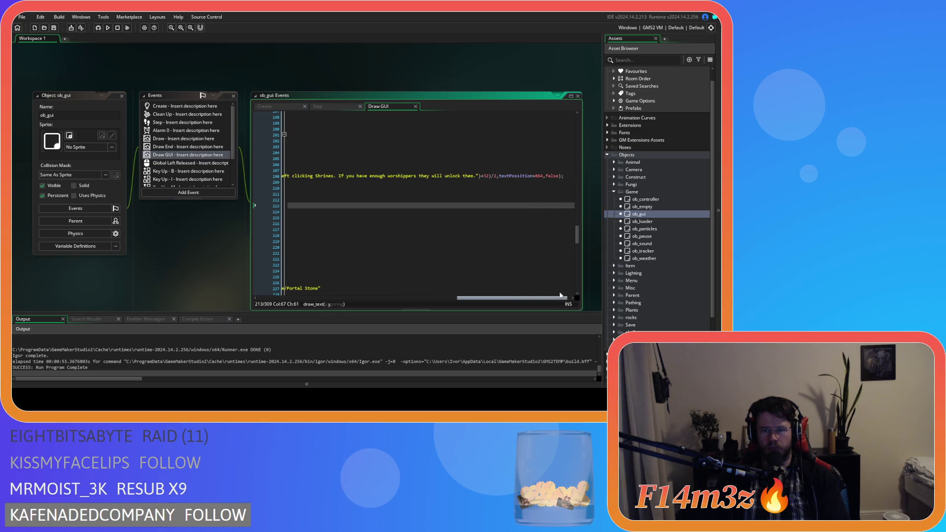
click(531, 131)
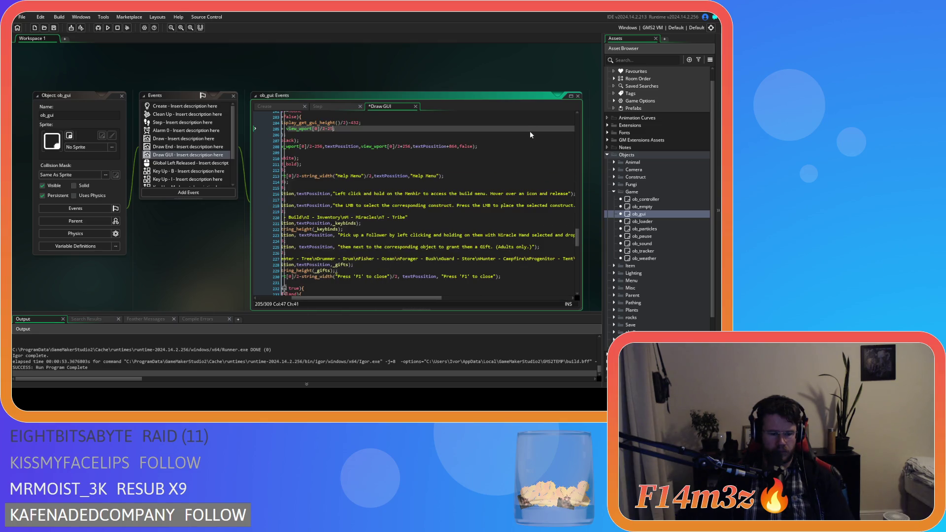
drag(385, 300, 348, 299)
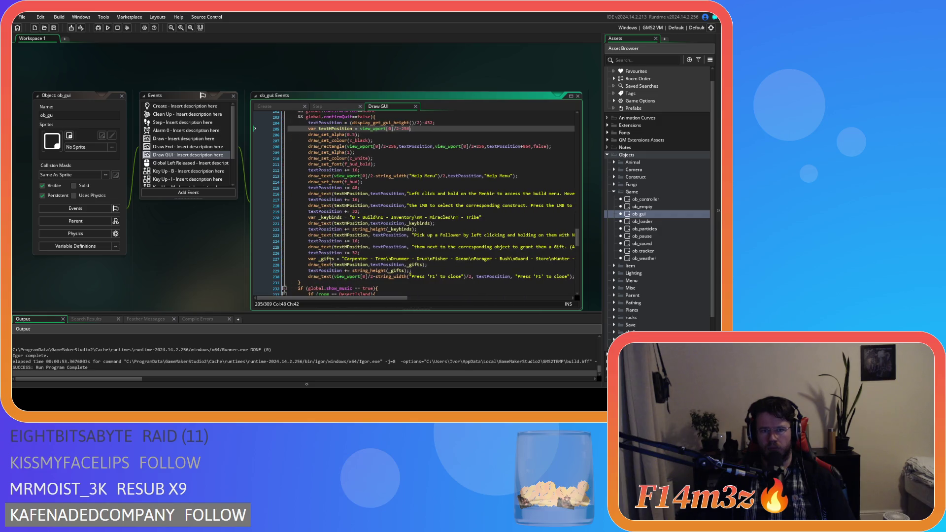
Check the font and build-menu spacing lines, then select the LMB construct-selection hint lines.
click(444, 153)
scroll(451, 187, down, 1)
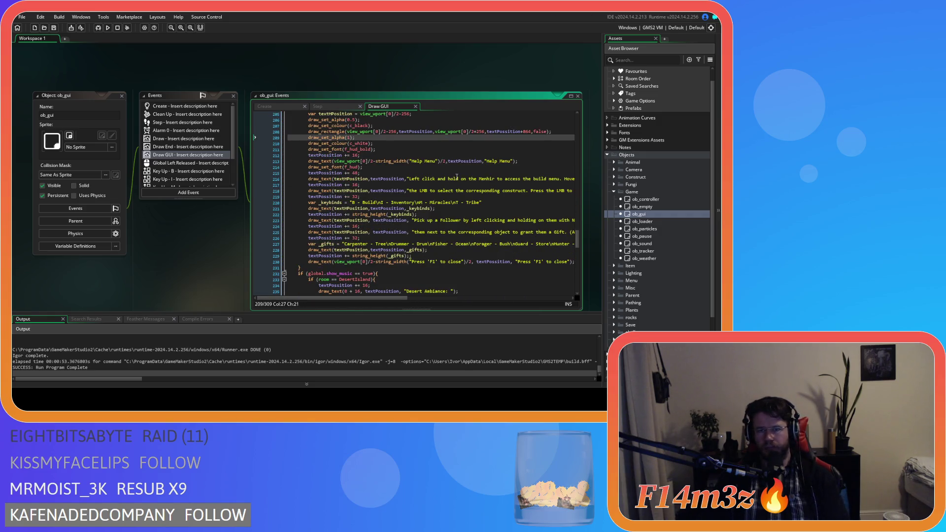
click(451, 168)
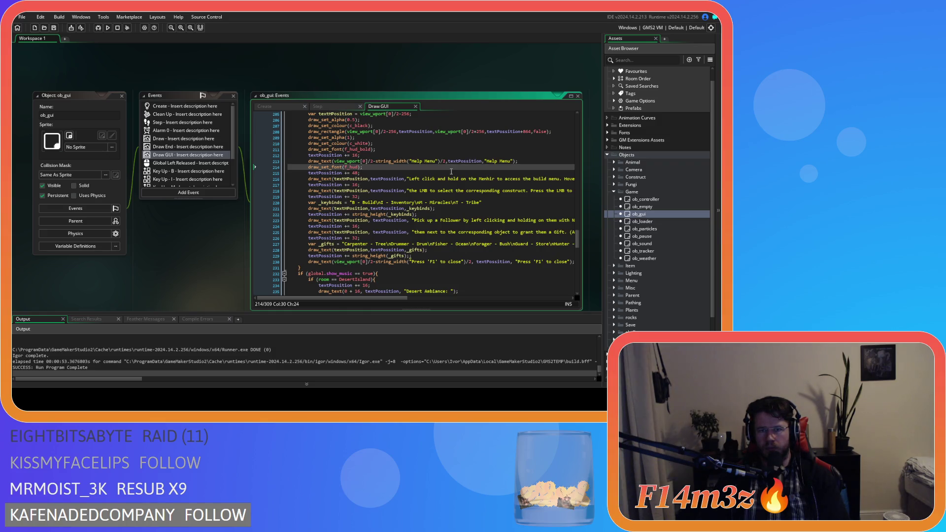
click(459, 161)
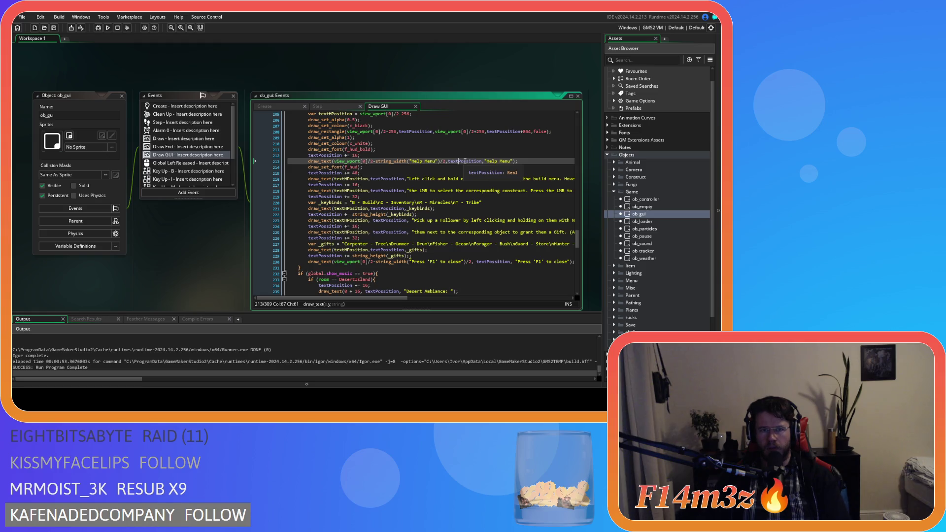
scroll(452, 189, up, 1)
click(399, 200)
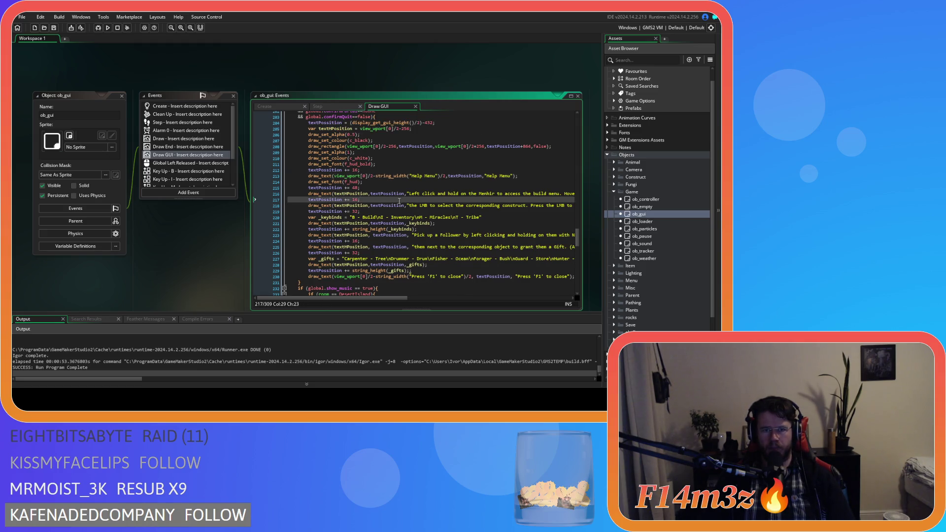
scroll(399, 195, down, 2)
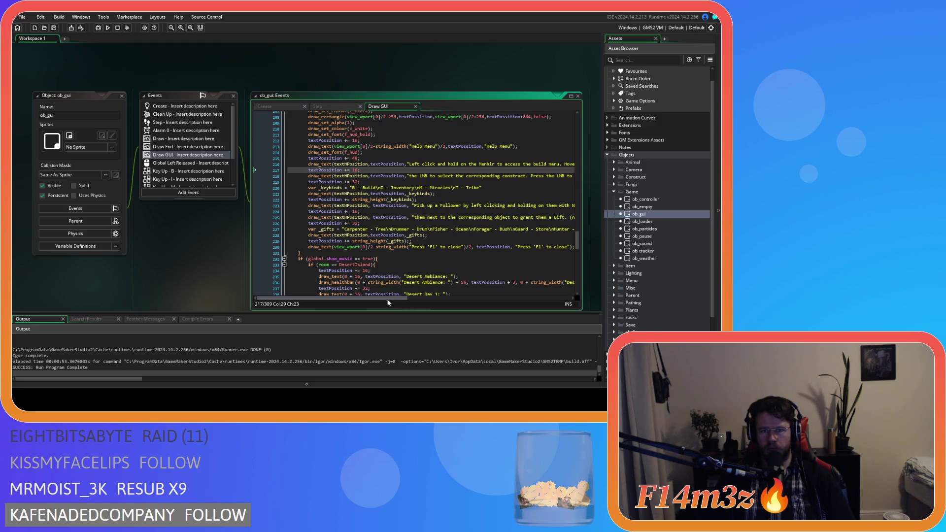
drag(403, 299, 477, 298)
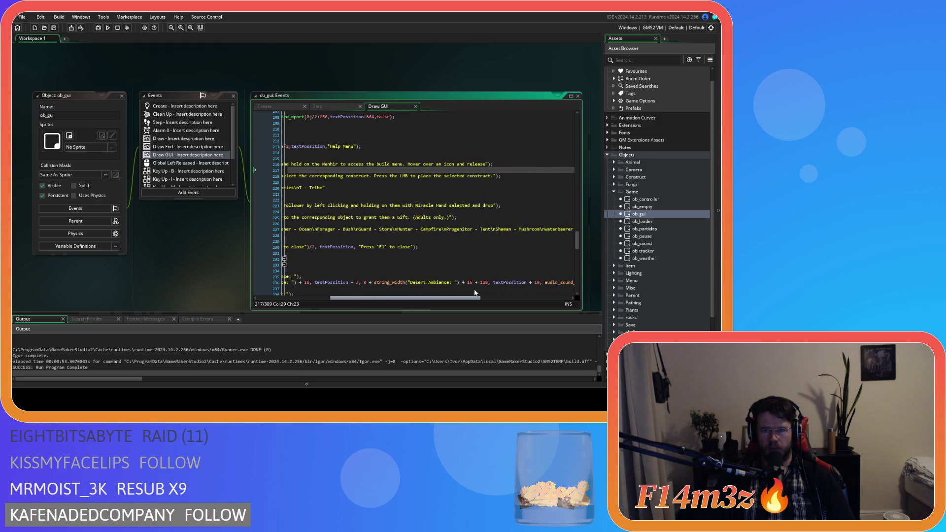
drag(495, 176, 238, 170)
Delete the LMB construct-placement lines and switch line 216's draw_text to draw_text_ext.
key(Delete)
key(shift+Home)
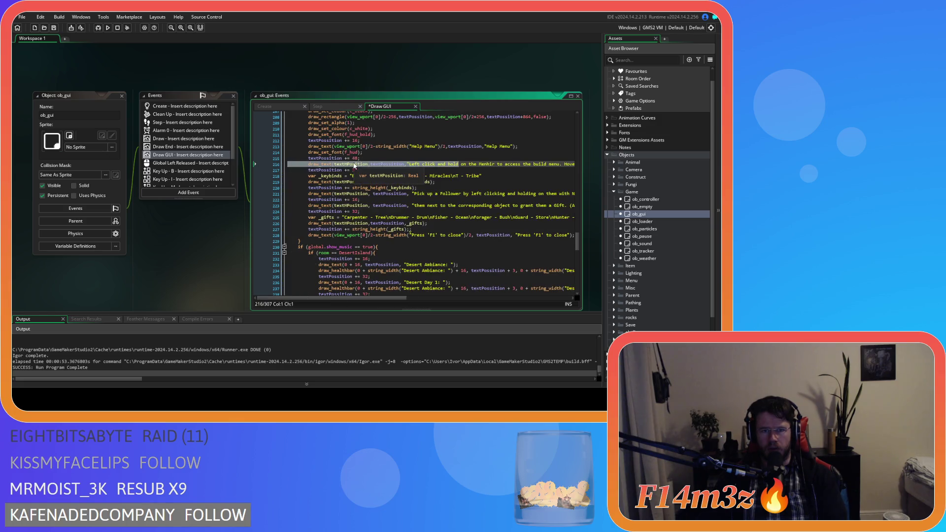
click(335, 165)
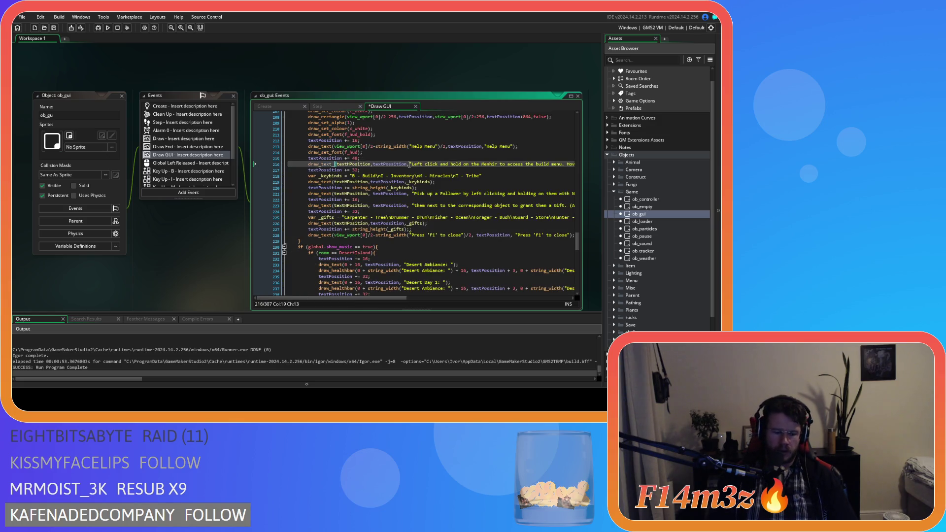
text(_ext)
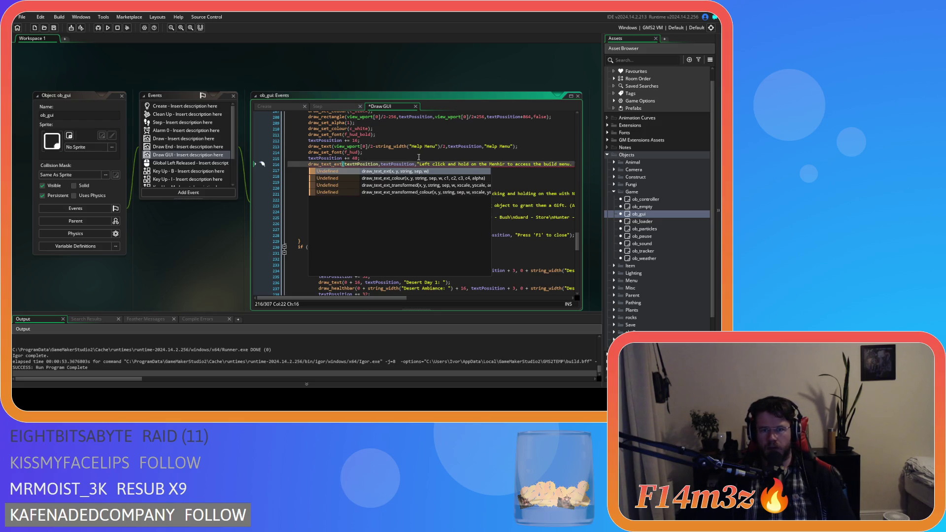
key(Return)
click(425, 158)
key(ctrl+s)
Add 16 line spacing and 512 wrap width to the build instruction call and save.
click(370, 164)
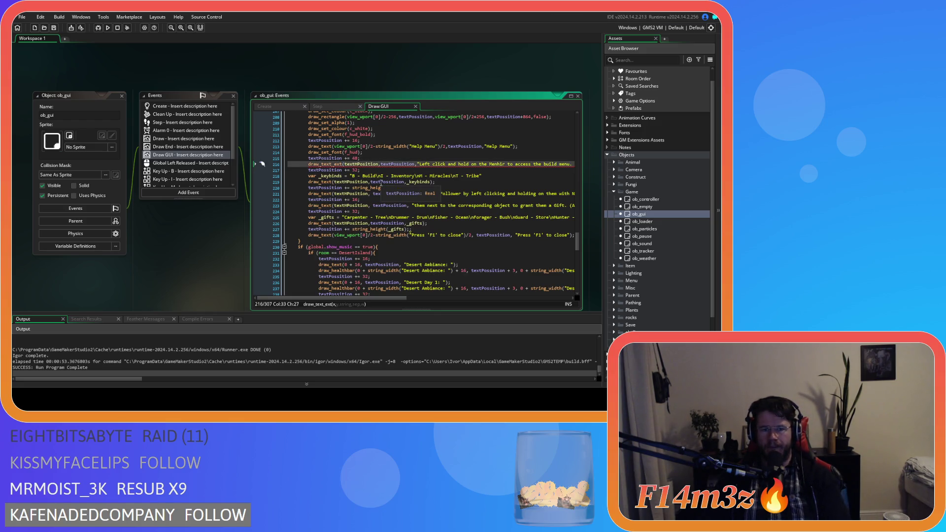
click(429, 164)
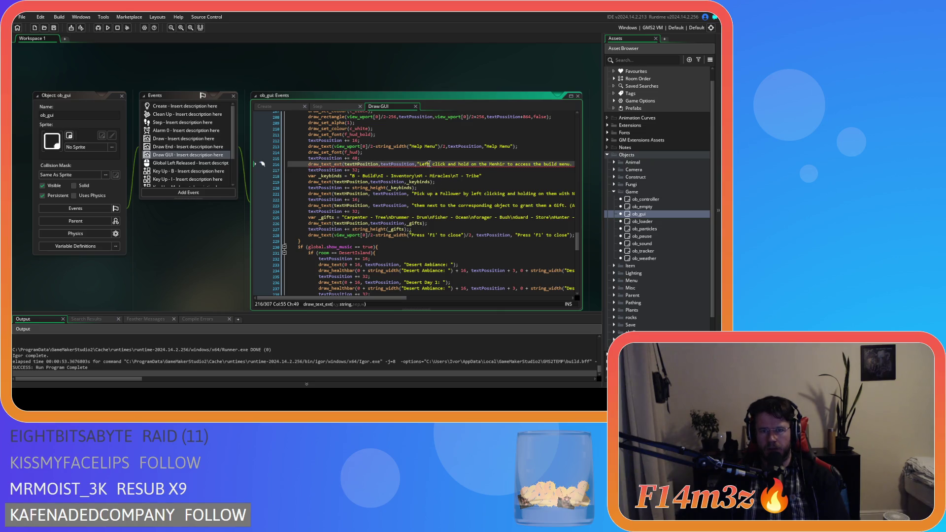
drag(400, 298, 503, 298)
click(431, 164)
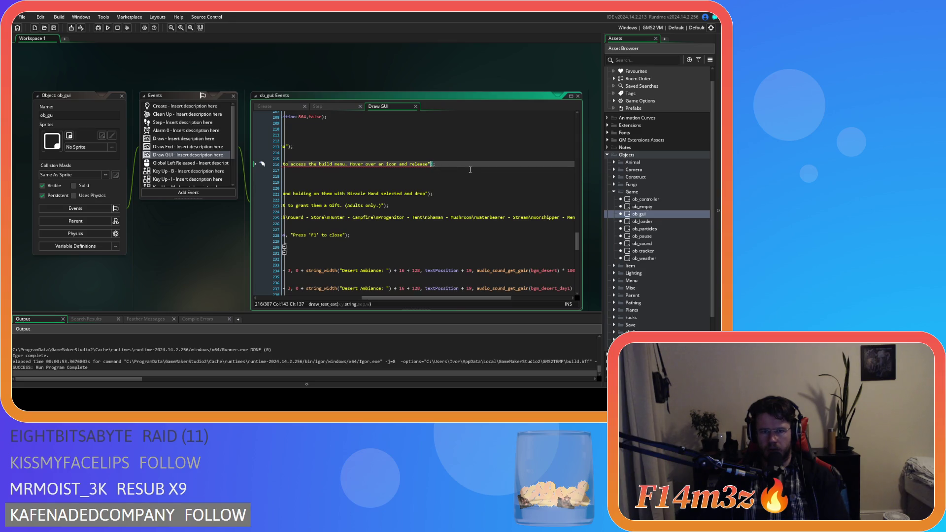
text(,16)
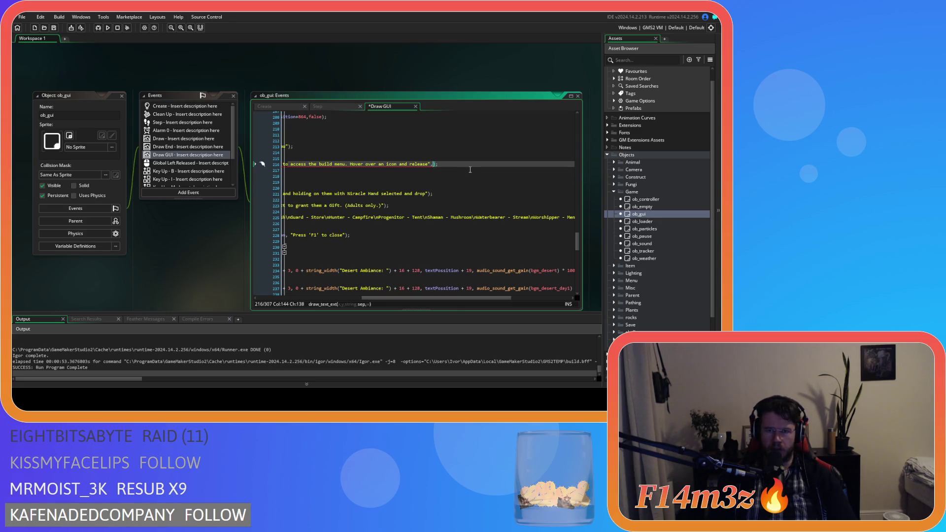
text(,)
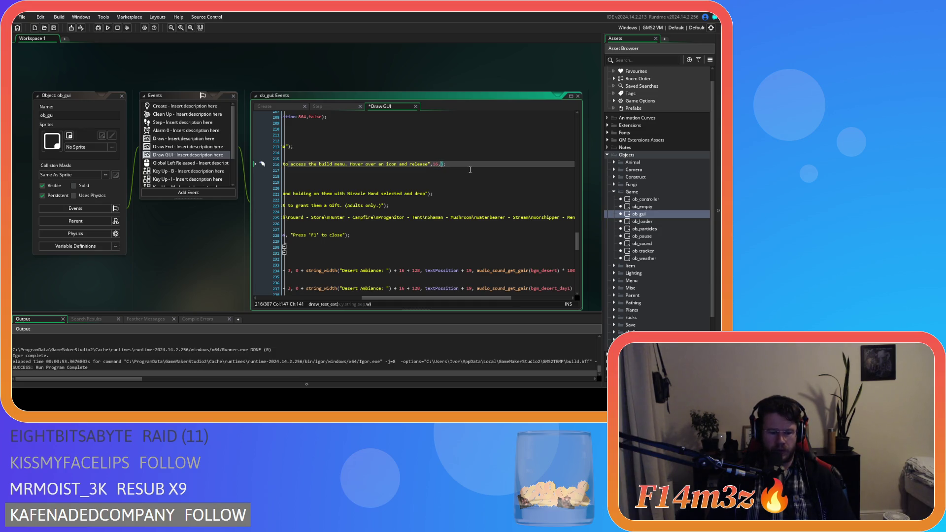
text(512)
key(ctrl+s)
Select the old build-menu instruction text and move to the end of the keybinds string.
drag(392, 299, 286, 299)
click(388, 176)
mouse_move(375, 298)
mouse_down()
mouse_move(440, 301)
mouse_move(371, 294)
mouse_move(416, 286)
mouse_move(388, 289)
mouse_up()
click(361, 170)
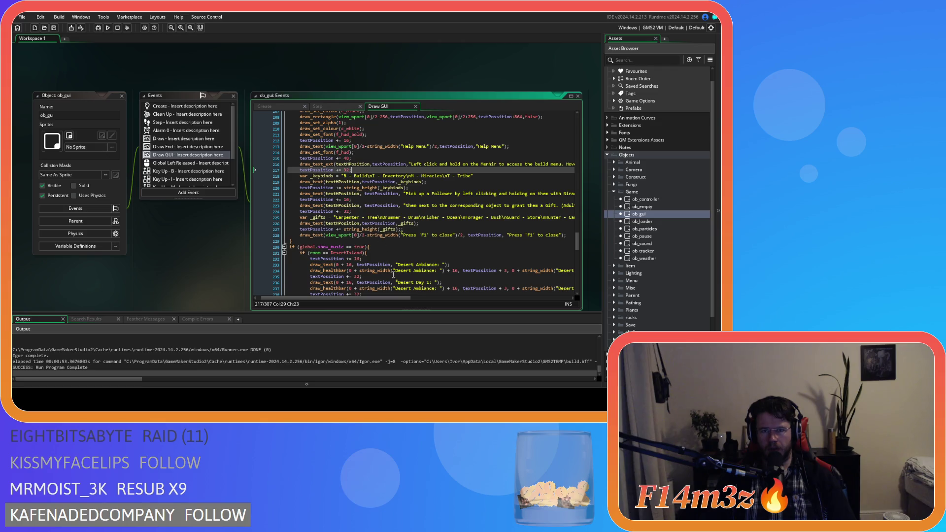
drag(394, 298, 465, 298)
mouse_move(497, 164)
mouse_down()
mouse_move(286, 165)
mouse_move(421, 169)
mouse_up()
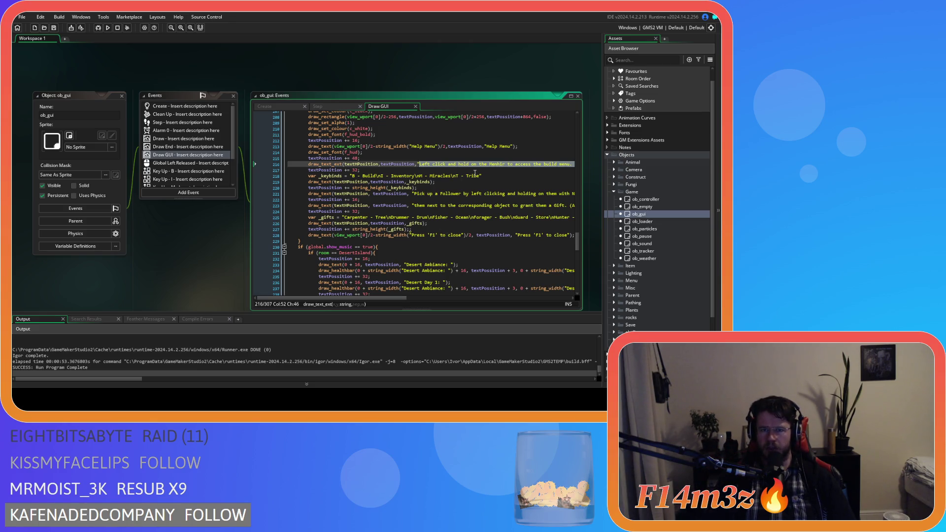
click(475, 177)
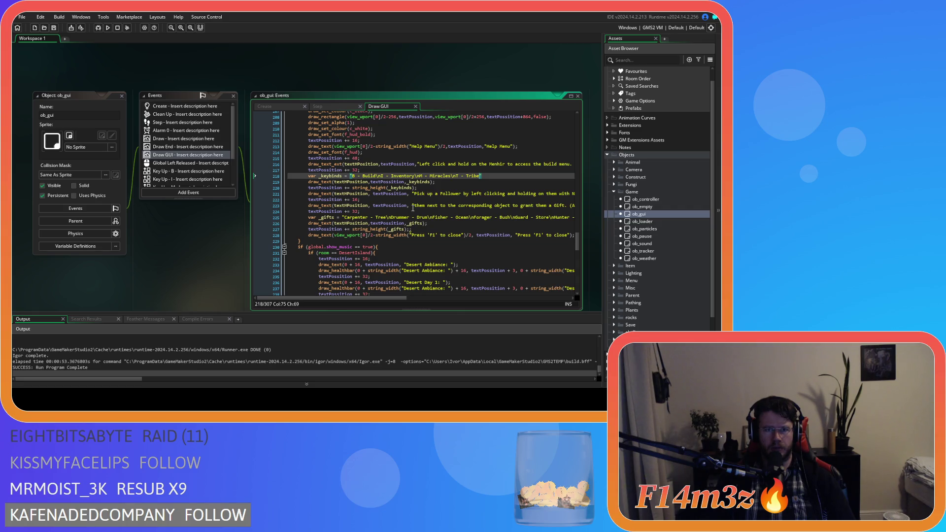
Close the keybinds string and reword the build text to 'Press the corresponding key to open each window.'.
text(")
drag(365, 297, 456, 299)
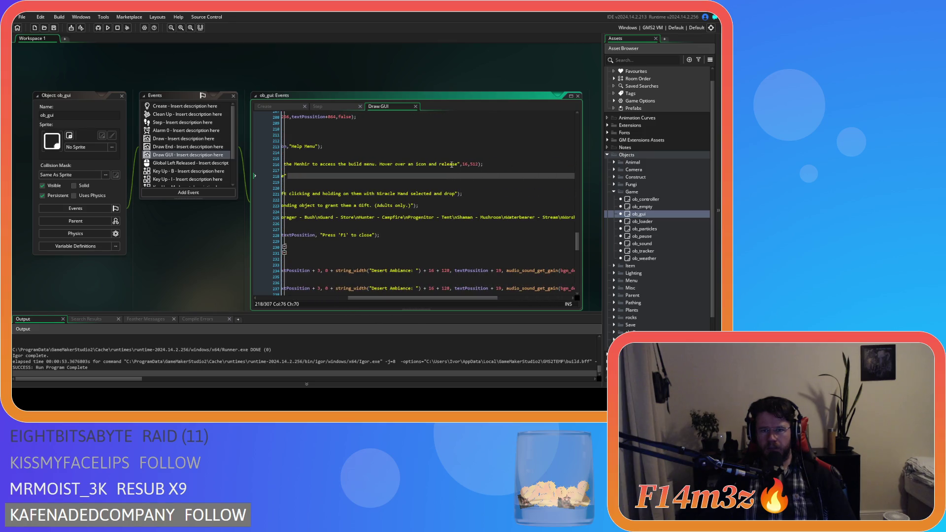
mouse_move(459, 164)
mouse_down()
mouse_move(346, 166)
mouse_move(389, 167)
mouse_up()
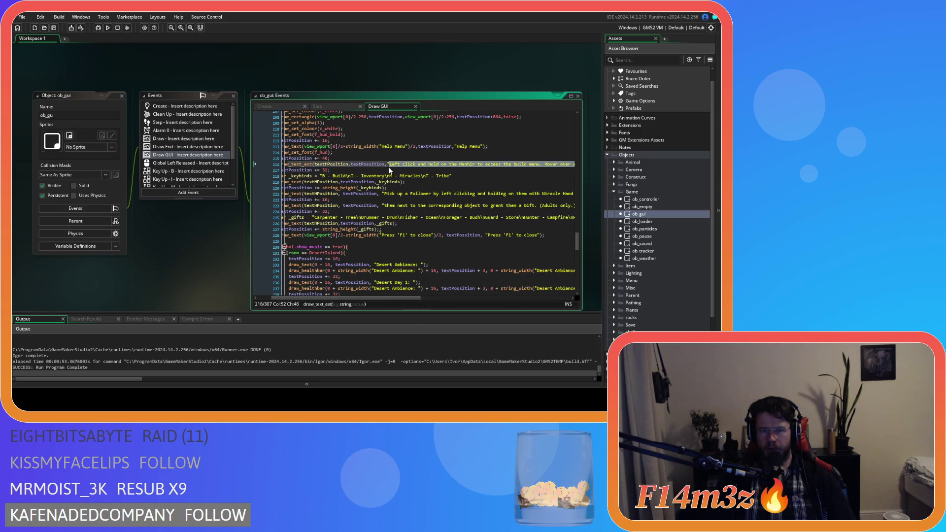
text(Press ",16,512)
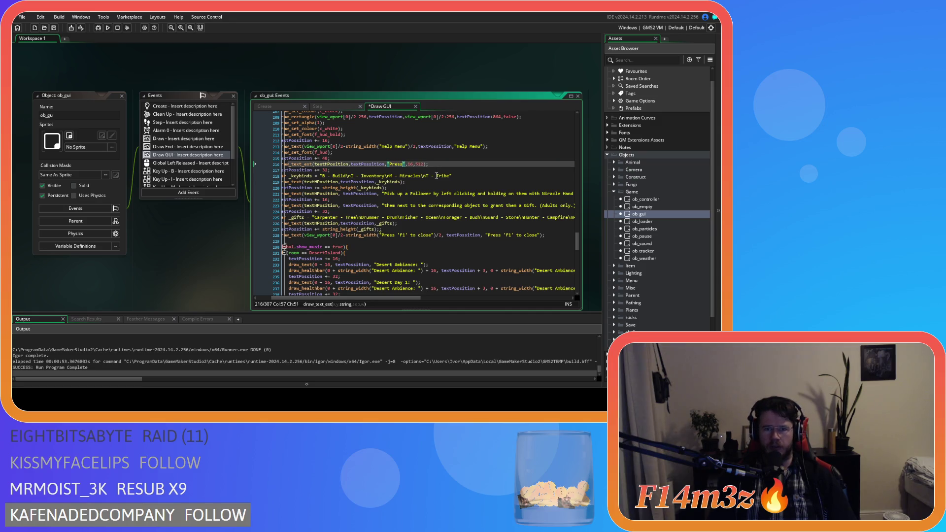
text(the co)
text(rrespondi)
text(ng key to op)
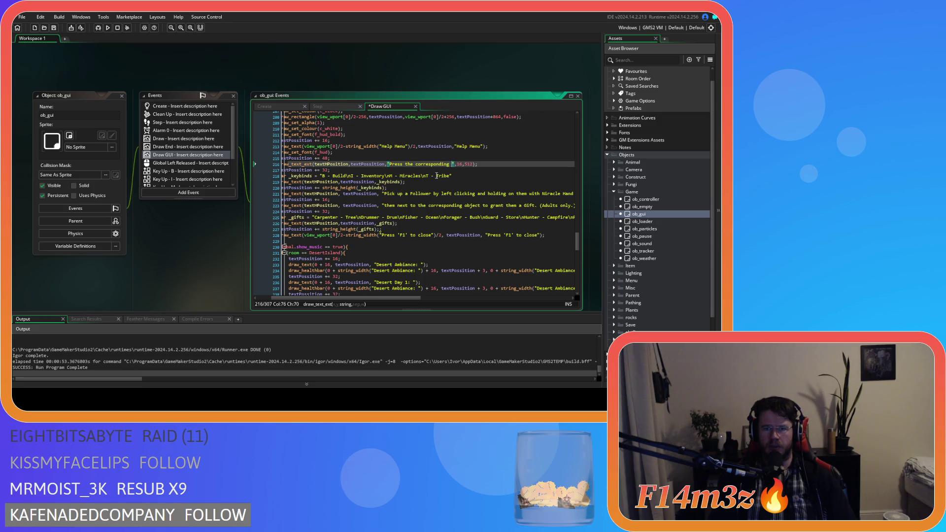
text(en)
key(BackSpace)
key(BackSpace)
key(BackSpace)
key(BackSpace)
key(BackSpace)
key(BackSpace)
text(co)
text(rres)
text(ponding key)
text( to open )
text(each )
text(meny)
key(BackSpace)
key(BackSpace)
key(BackSpace)
text(windo)
text(w)
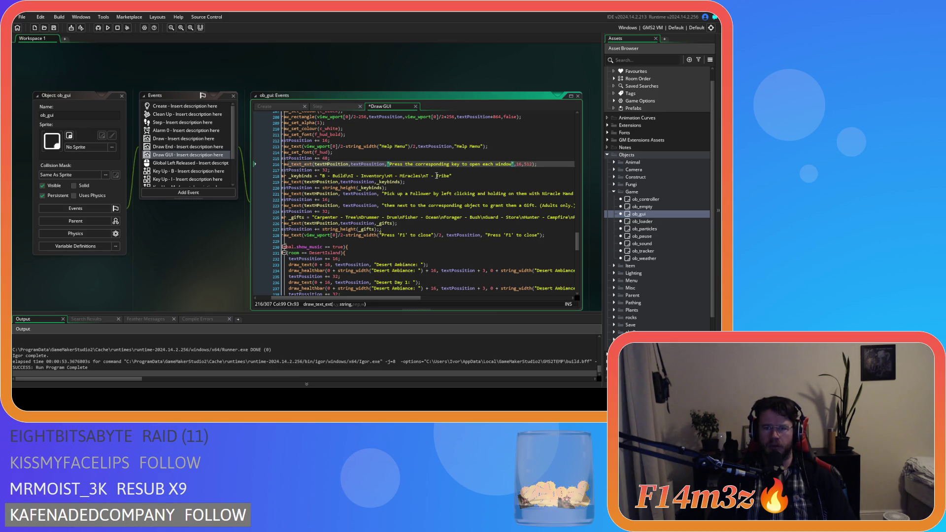
text(.)
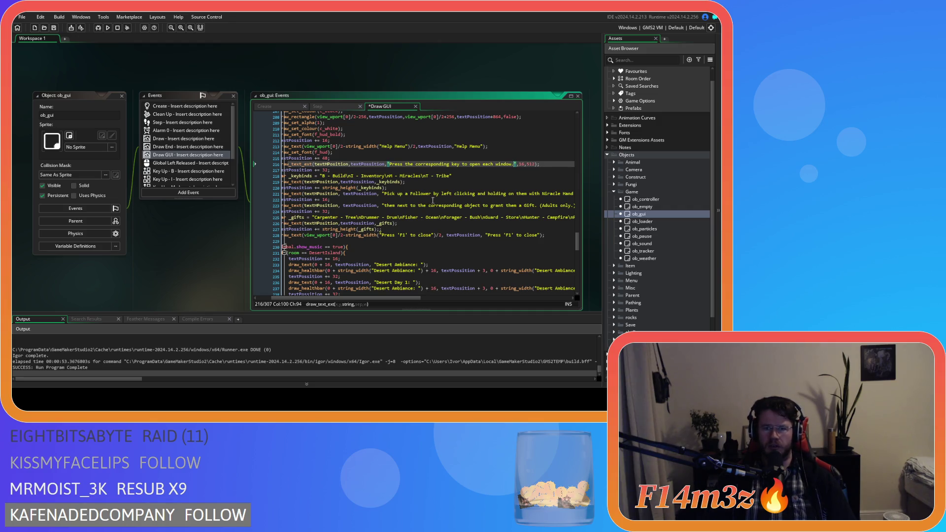
key(Left)
text(s)
double_click(486, 163)
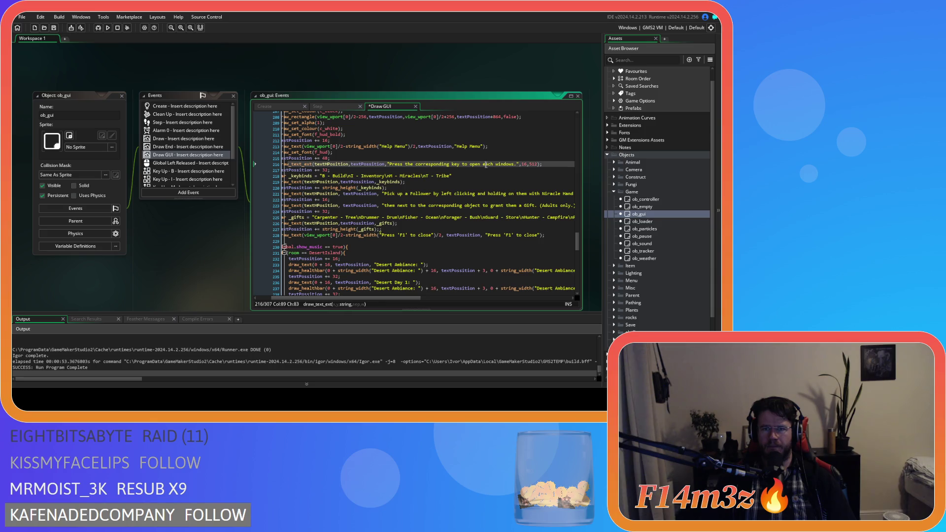
key(ctrl+z)
Cut the separate gift sentence out of line 223's draw_text string.
mouse_move(407, 299)
mouse_down()
mouse_move(393, 298)
mouse_move(442, 298)
mouse_up()
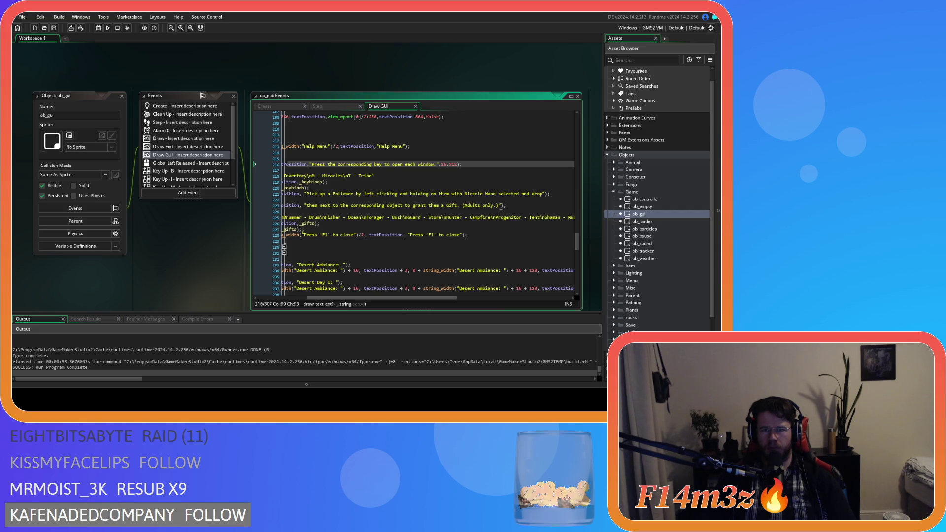
drag(499, 206, 311, 208)
key(ctrl+c)
key(Delete)
Paste the gift sentence after 'drop' and add 'Alternatively you can grant Gifts via the Tribe window.'.
click(544, 193)
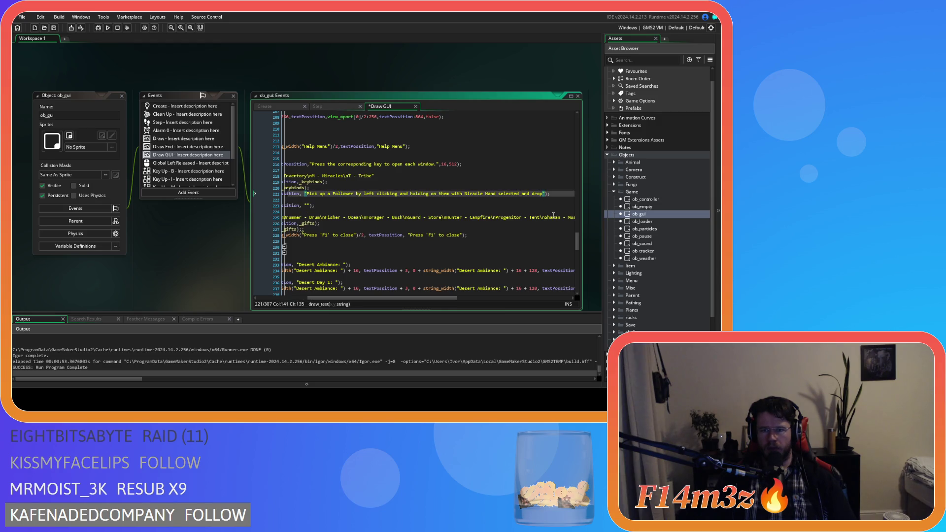
key(ctrl+v)
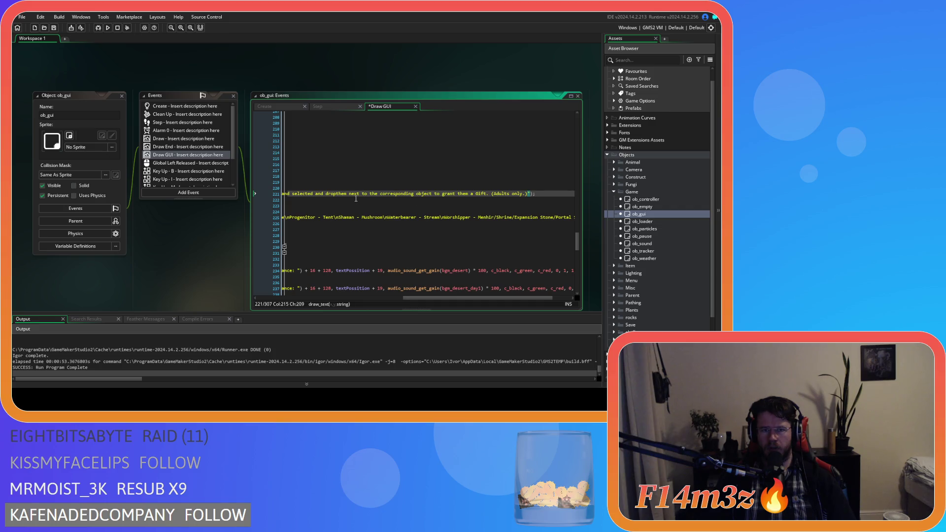
click(339, 195)
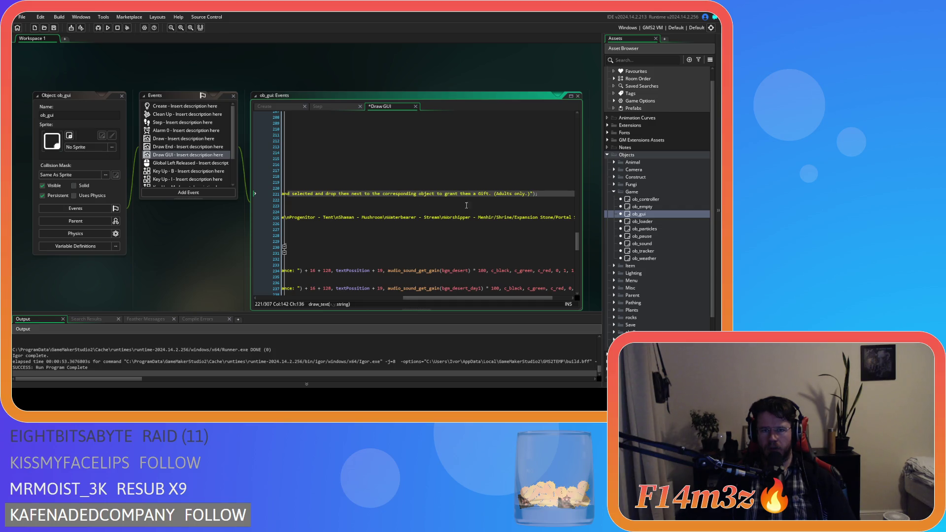
text(Alternative )
text(ly you can )
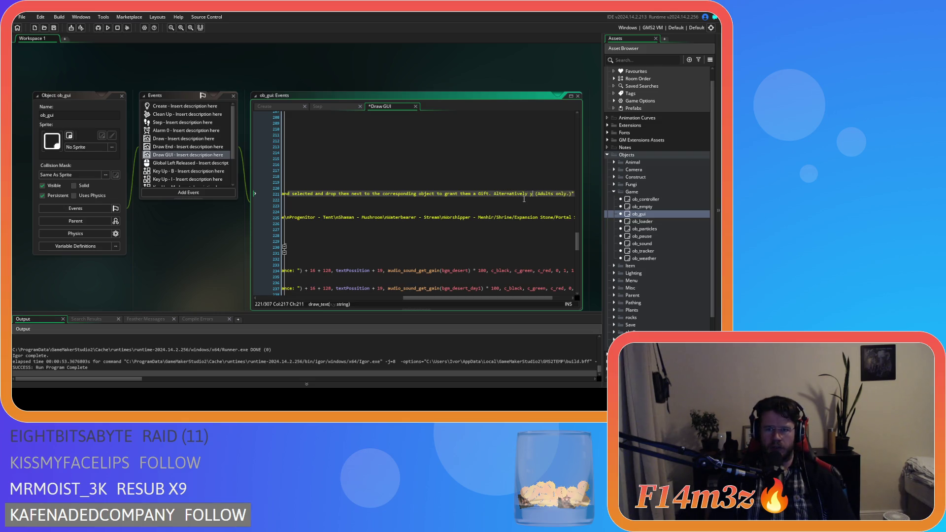
text(grant )
text(Gifts via)
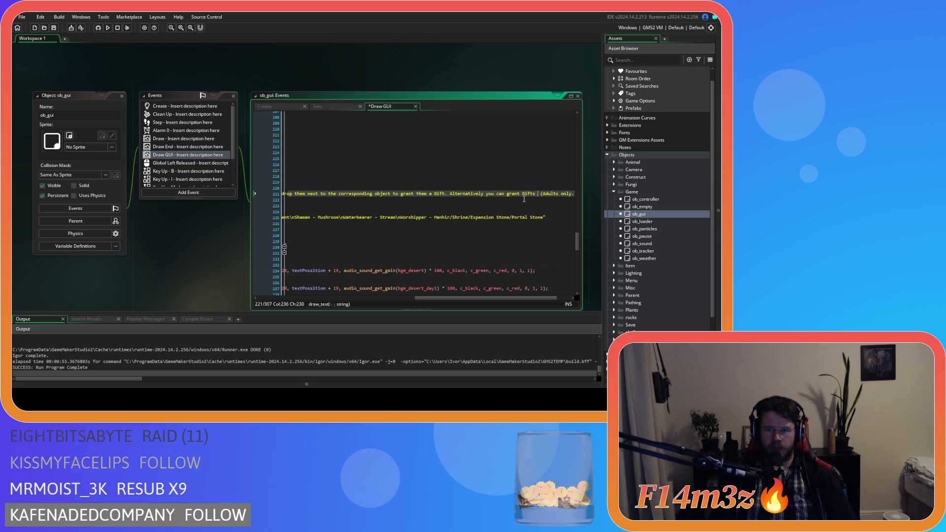
text( the Tribe )
text(window)
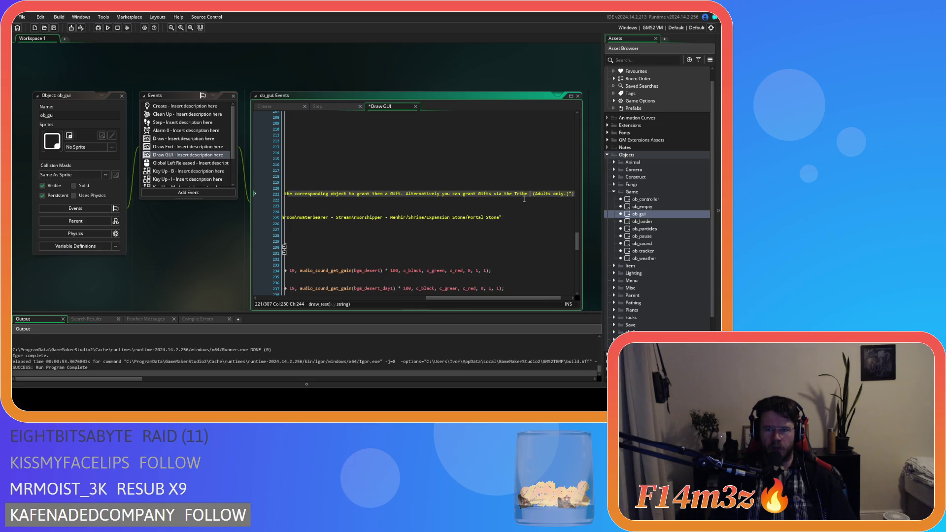
text(.)
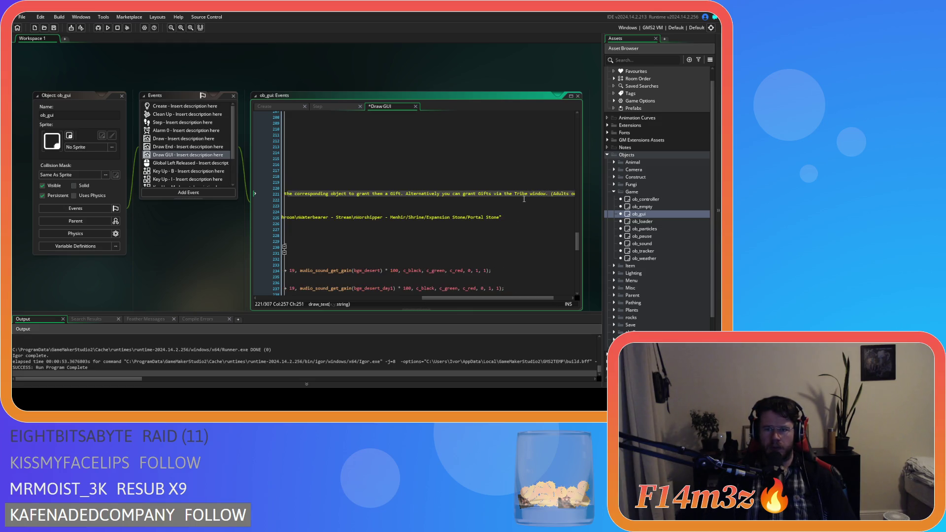
drag(524, 298, 344, 298)
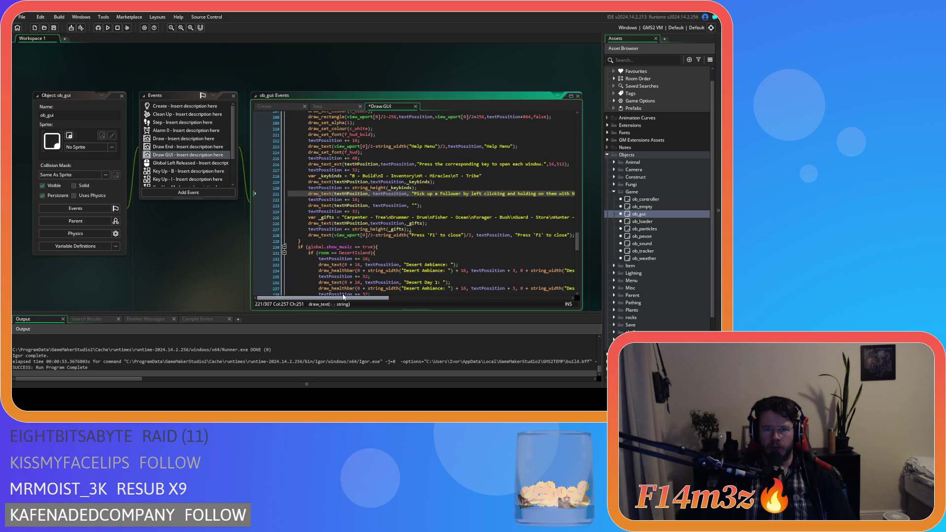
Delete the leftover empty gift line and the extra spacing lines.
click(423, 206)
drag(423, 206, 265, 203)
key(Delete)
key(BackSpace)
key(shift+Home)
key(shift+Home)
key(BackSpace)
key(BackSpace)
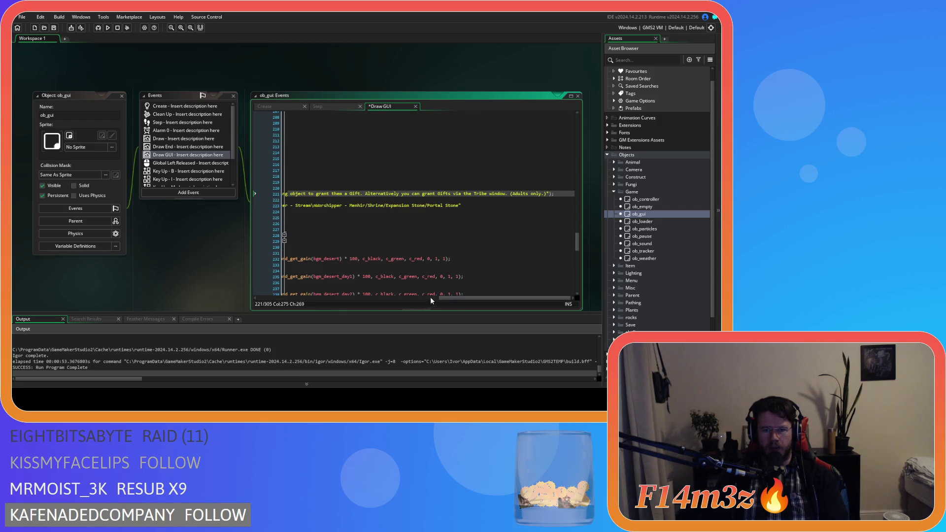
Change line 221 to draw_text_ext with 16 spacing and 512 wrap width, and save.
scroll(389, 294, left, 10)
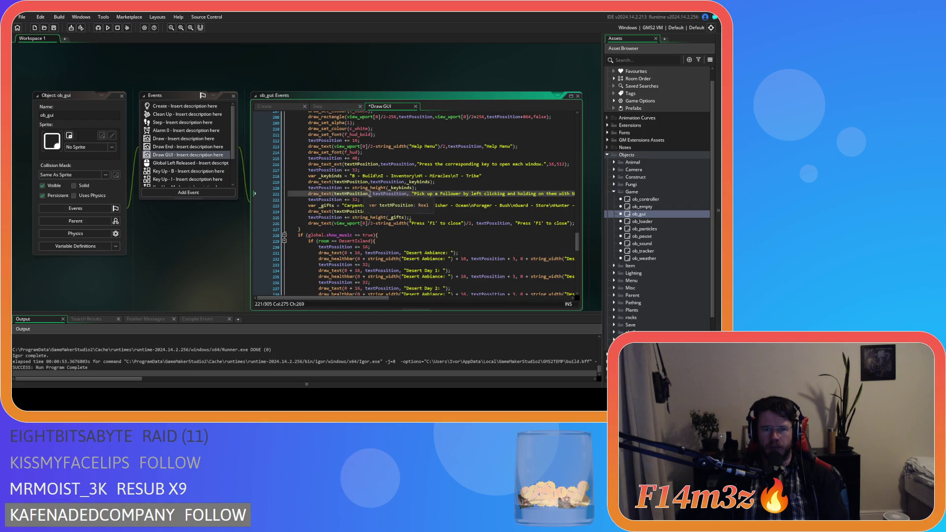
click(333, 194)
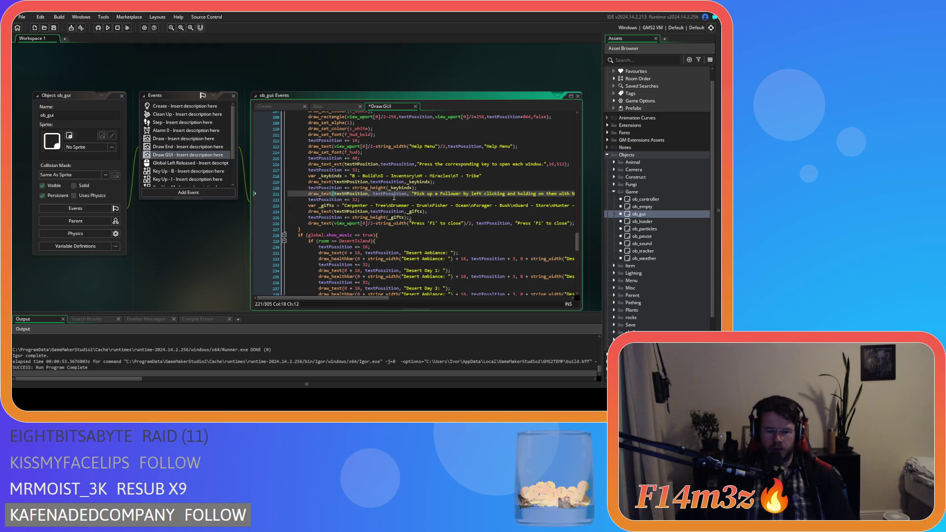
text(_ext)
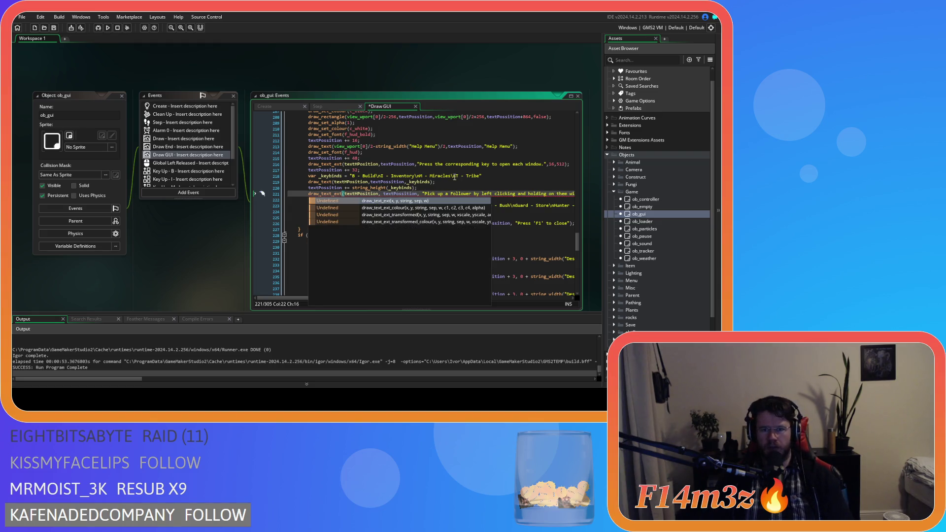
click(547, 165)
drag(547, 164, 565, 164)
key(ctrl+c)
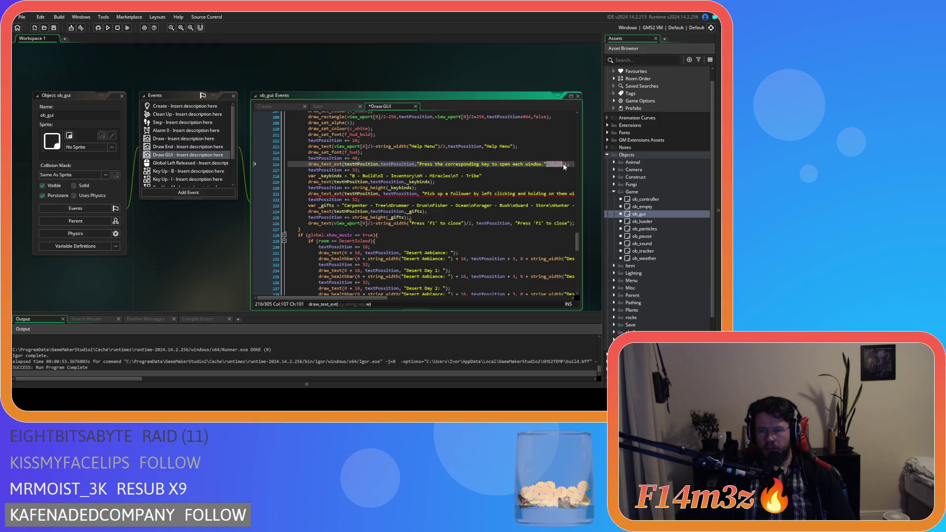
mouse_move(379, 299)
mouse_down()
mouse_move(542, 298)
mouse_move(565, 281)
mouse_up()
click(556, 193)
text(,)
key(ctrl+v)
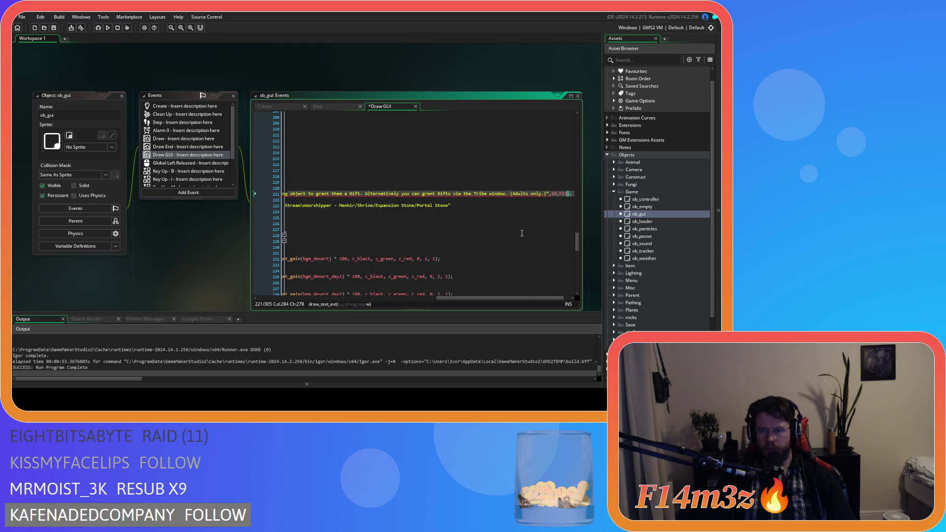
key(ctrl+s)
Copy the follower instructions string and replace it with the variable _giftsIntro.
drag(443, 298, 262, 299)
click(376, 205)
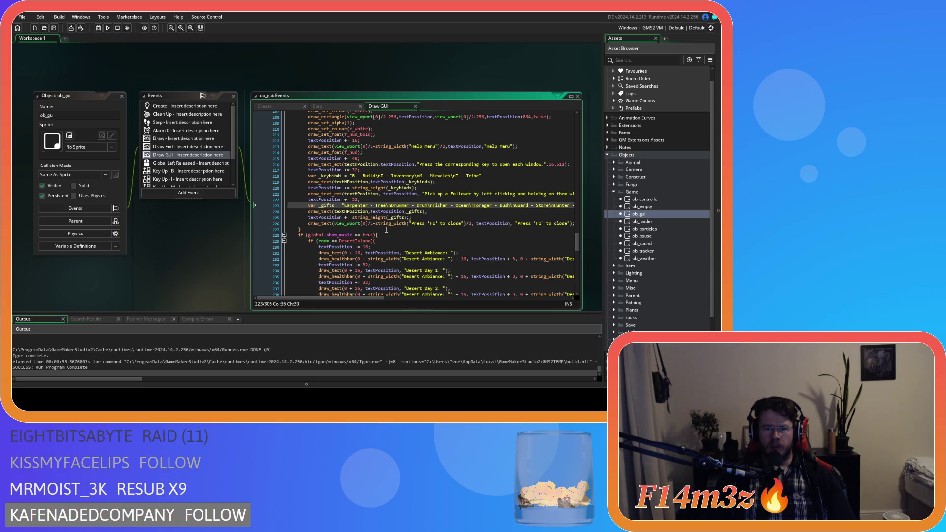
double_click(355, 199)
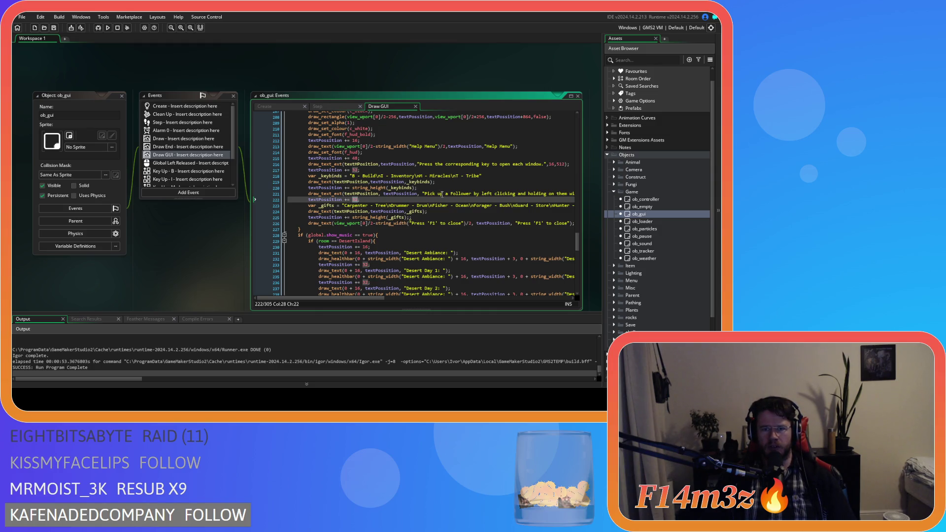
mouse_move(420, 193)
mouse_down()
mouse_move(583, 196)
mouse_move(532, 196)
mouse_up()
right_click(520, 196)
click(532, 211)
drag(446, 298, 260, 297)
key(BackSpace)
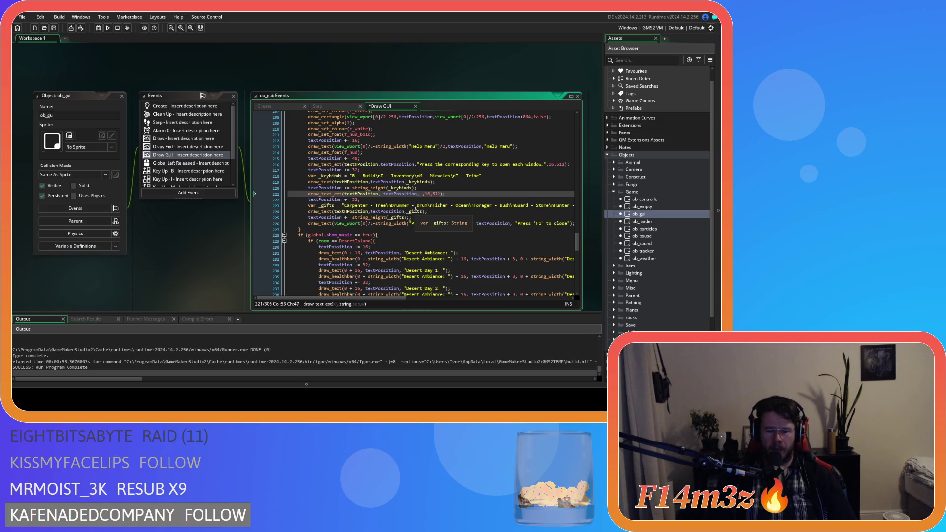
text(_)
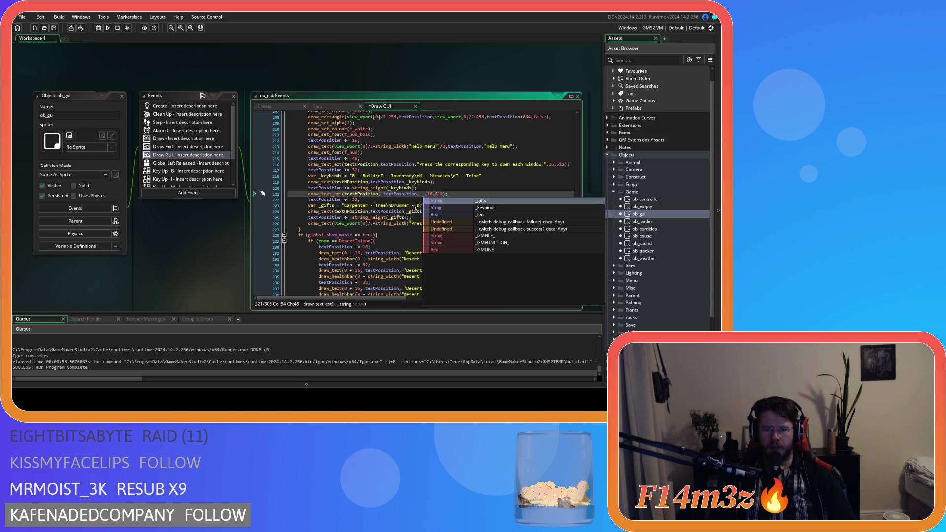
text(gift)
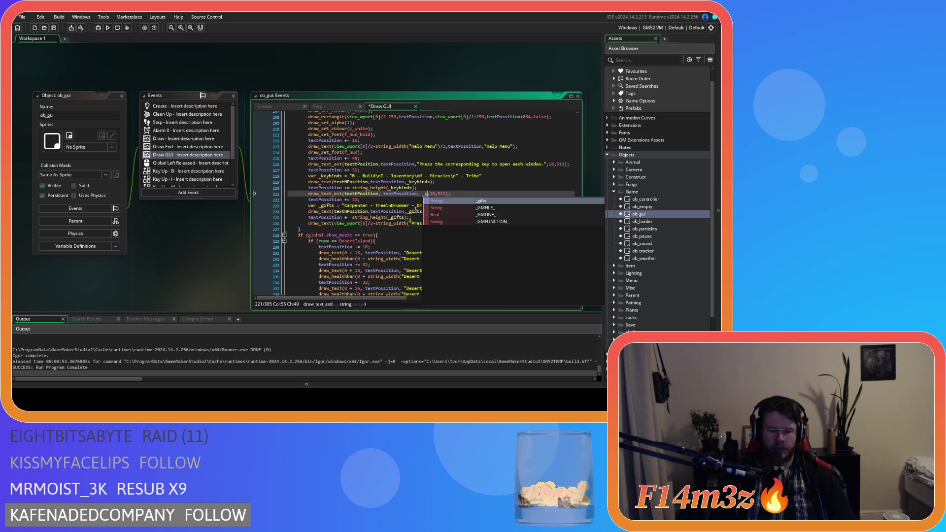
text(sIntro)
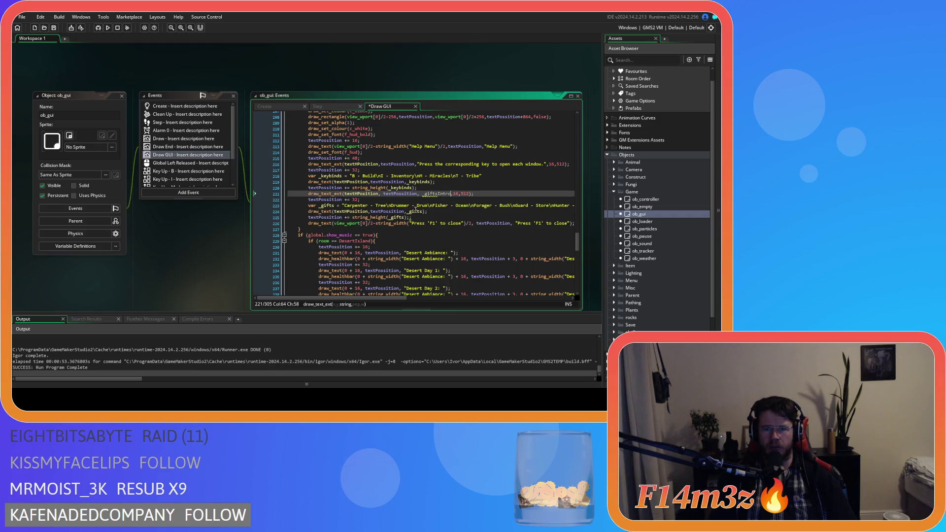
click(446, 188)
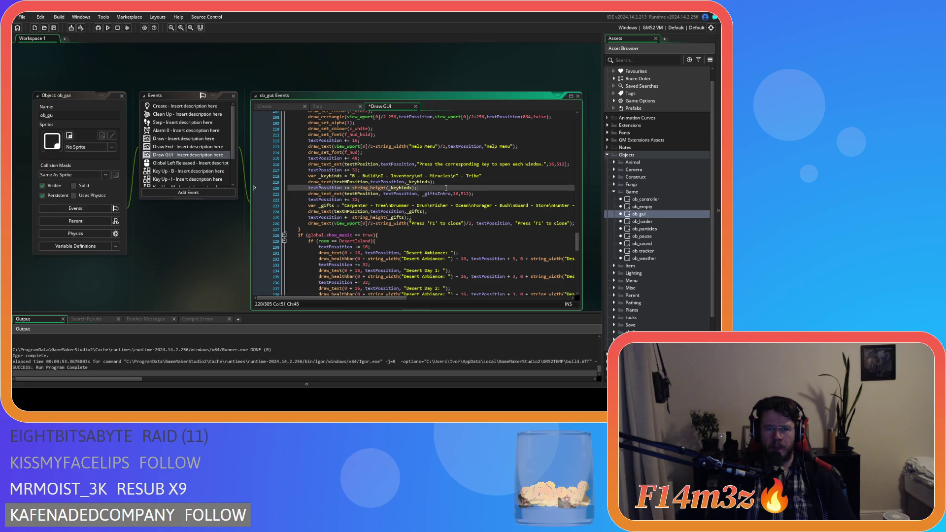
Declare var _giftsIntro holding the pasted follower instructions string, and save.
key(Return)
text(va)
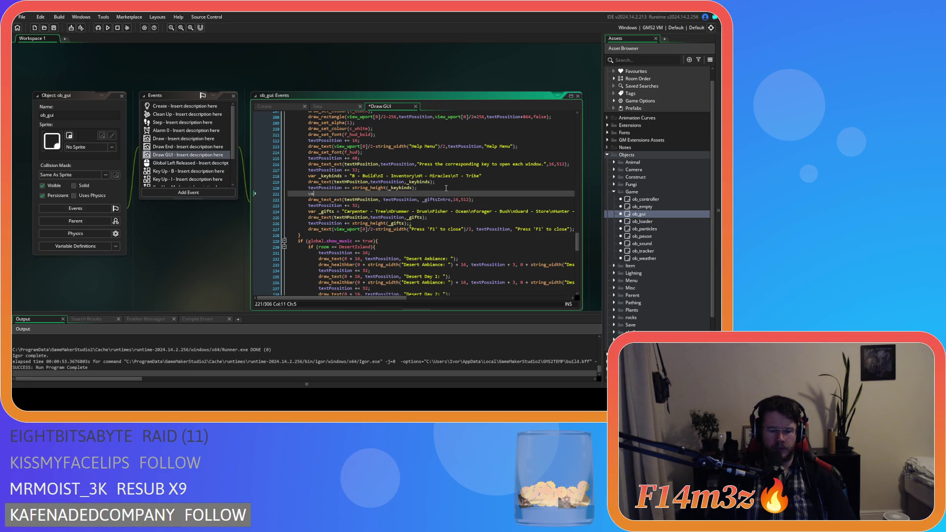
text(r _gifts)
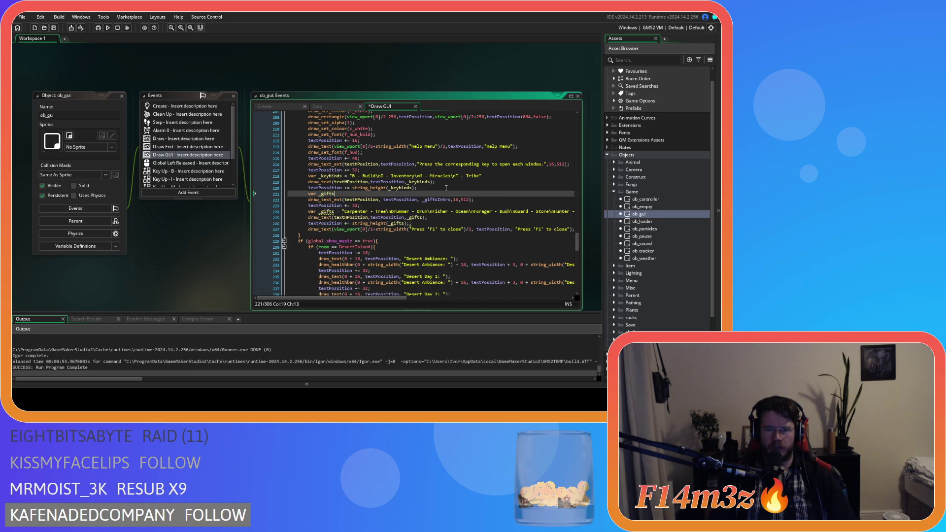
text(Intro =)
key(ctrl+v)
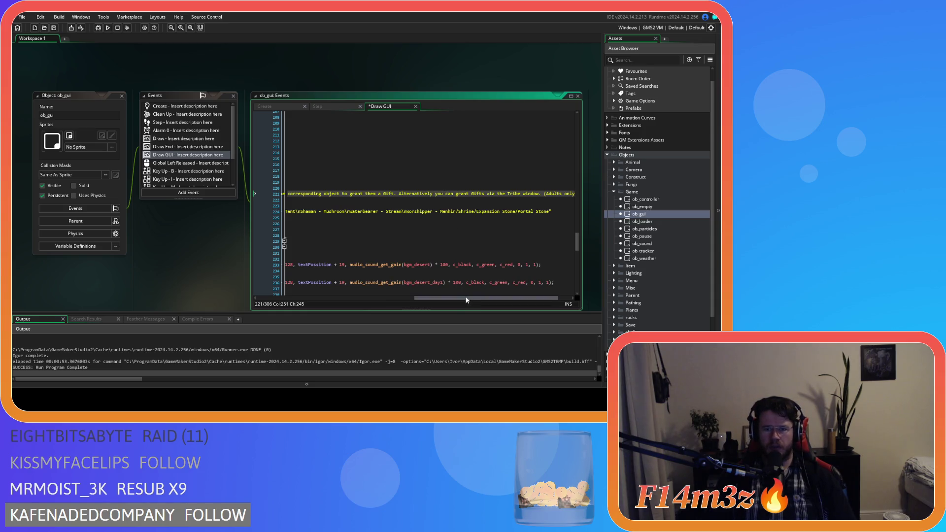
drag(494, 298, 296, 294)
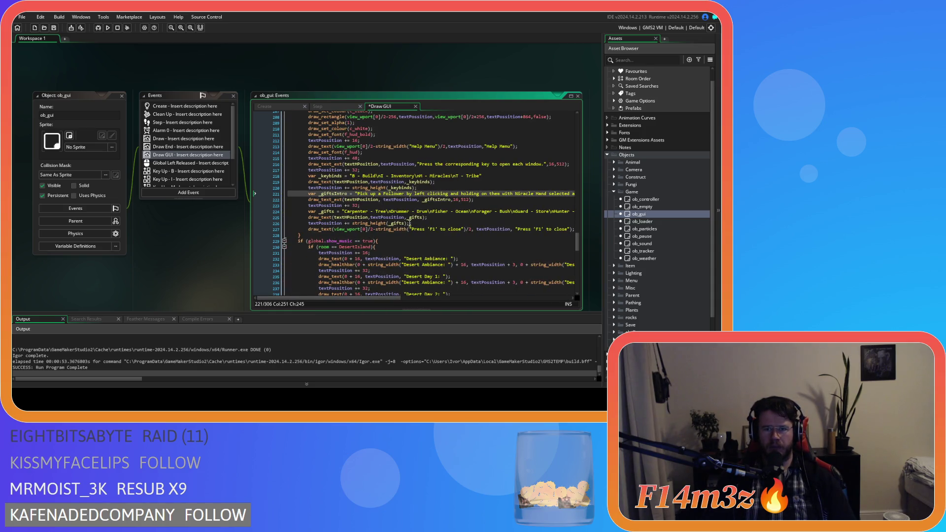
click(418, 200)
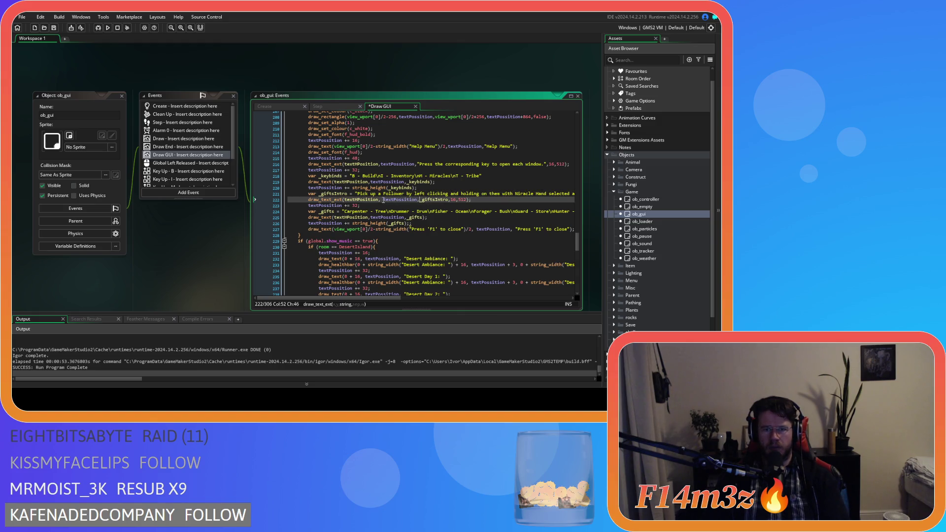
key(BackSpace)
key(End)
key(ctrl+s)
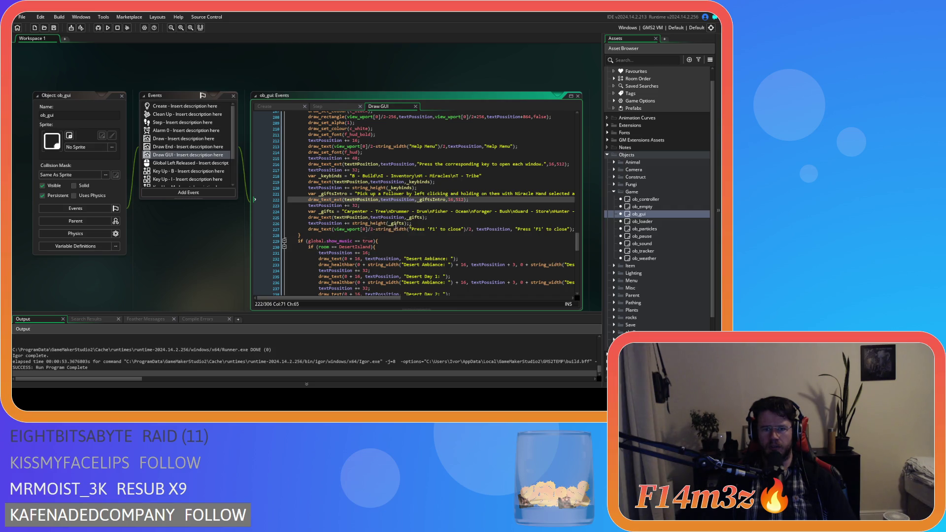
Replace the fixed 32 advance with string_height_ext(_giftsIntro,16,512) and save.
click(354, 189)
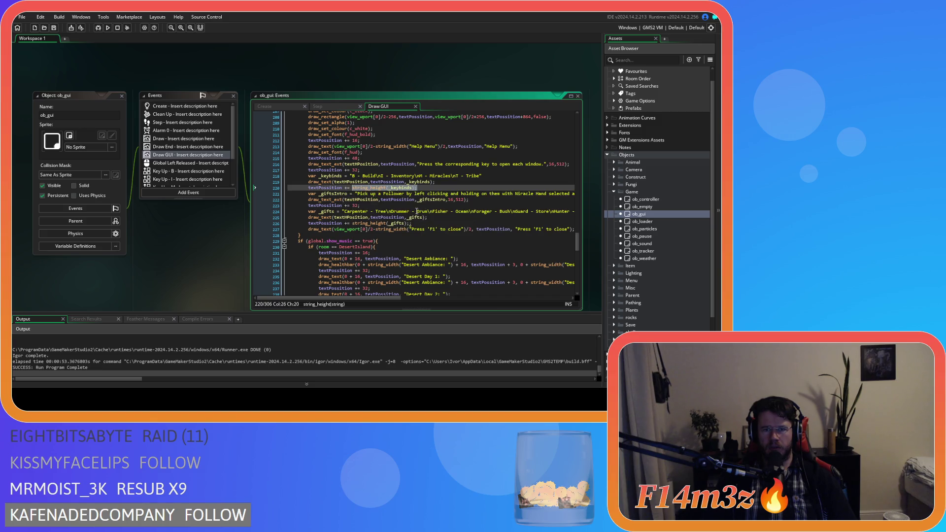
double_click(355, 206)
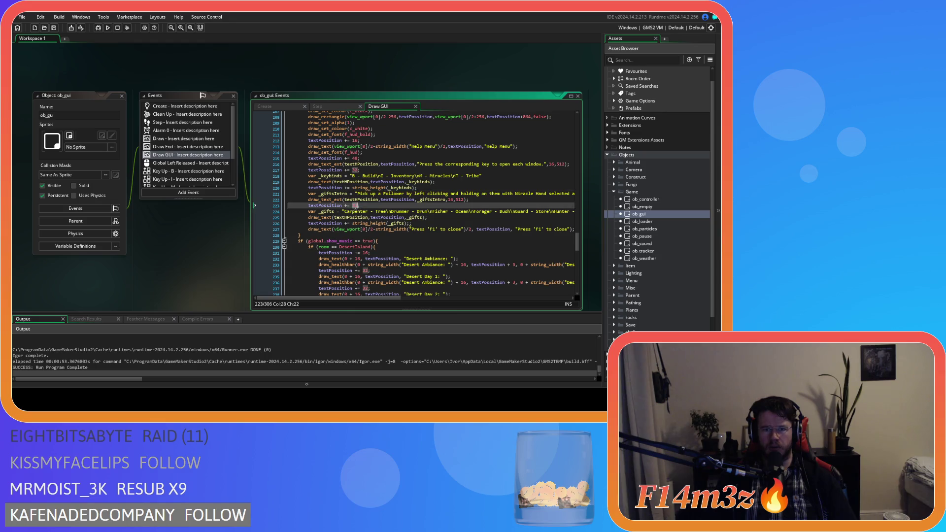
key(ctrl+v)
text(_ext)
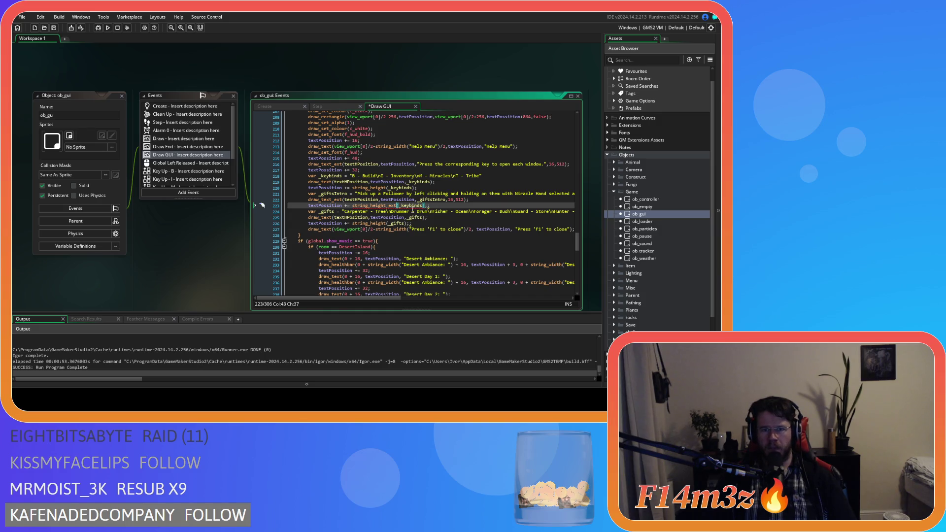
click(428, 199)
double_click(417, 206)
key(ctrl+v)
text(,16,)
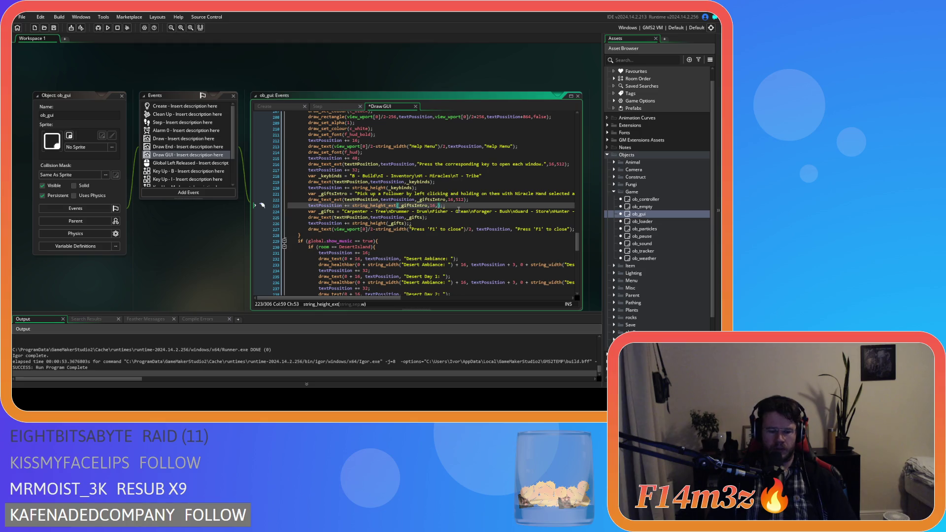
text(6)
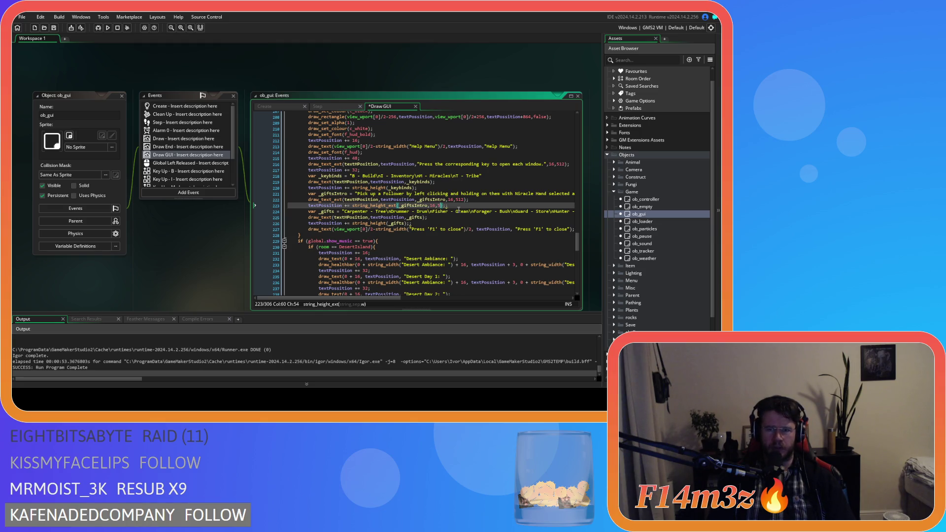
text(12);)
key(ctrl+s)
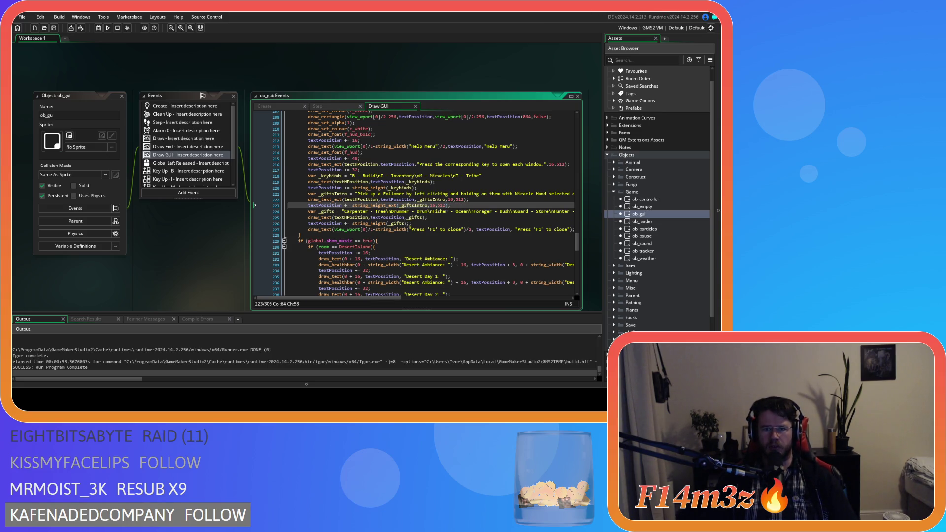
mouse_move(378, 205)
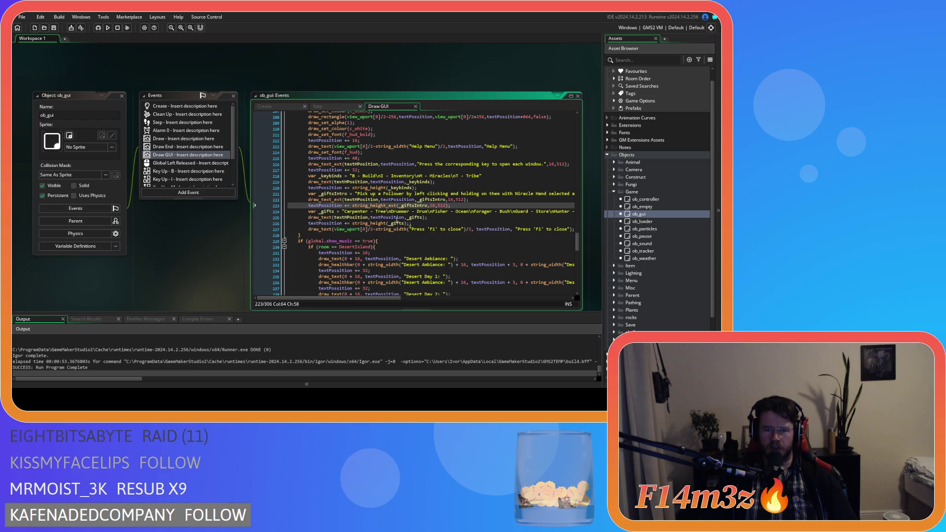
click(396, 223)
Change the box's vertical offset from 432 to 256 and its height from 864 to 512.
scroll(463, 222, up, 1)
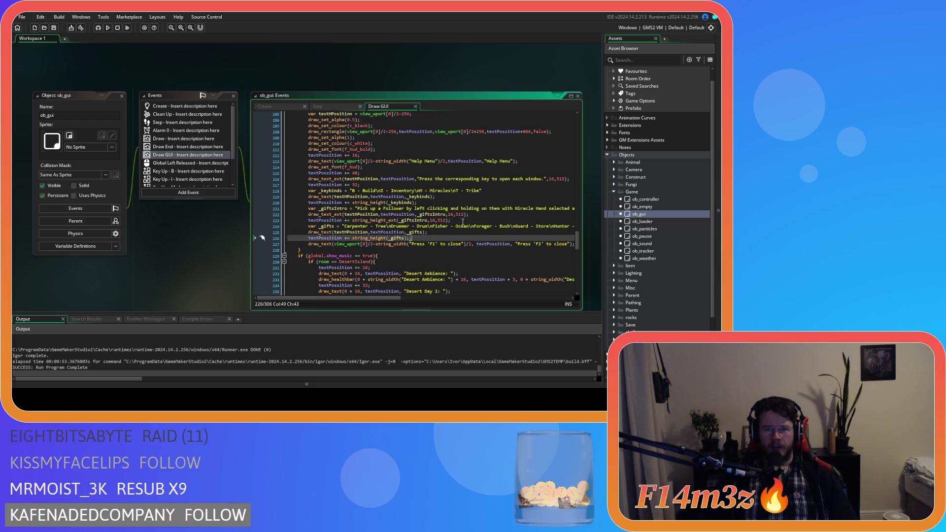
scroll(463, 222, up, 1)
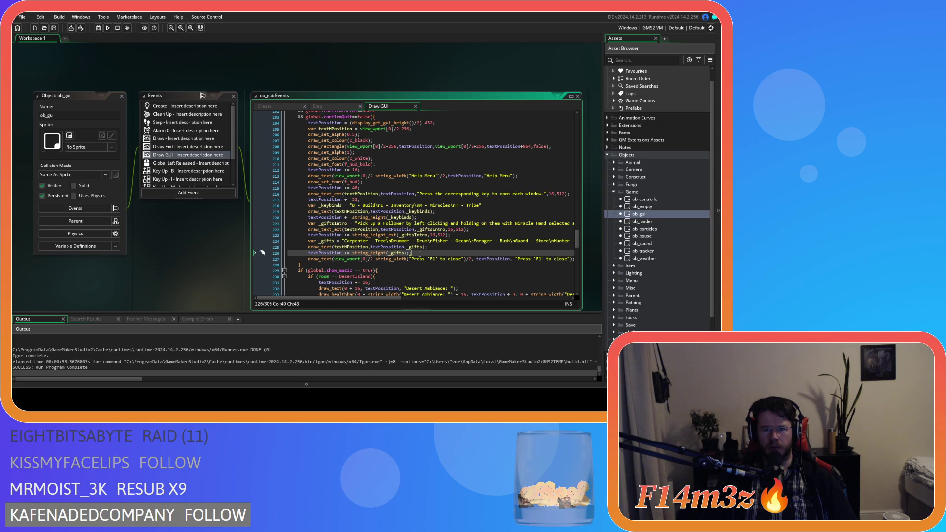
drag(432, 259, 454, 262)
click(458, 253)
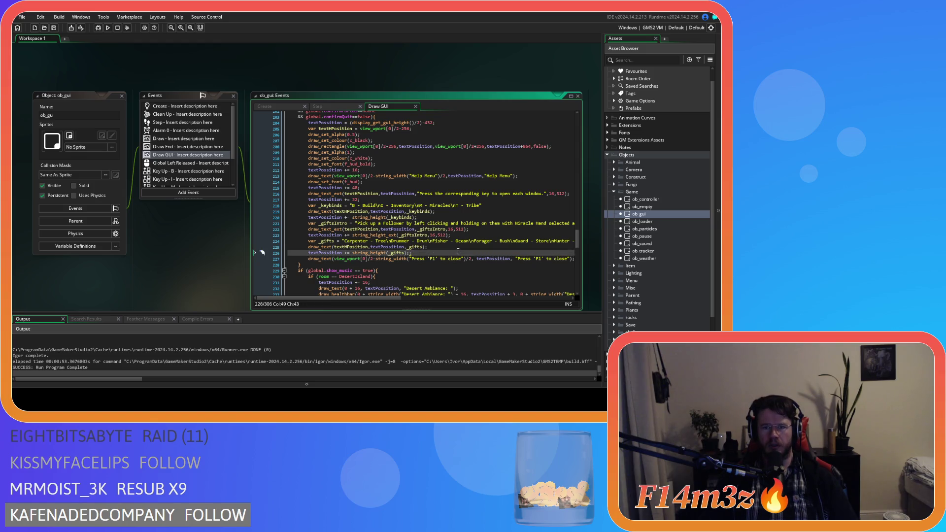
double_click(528, 146)
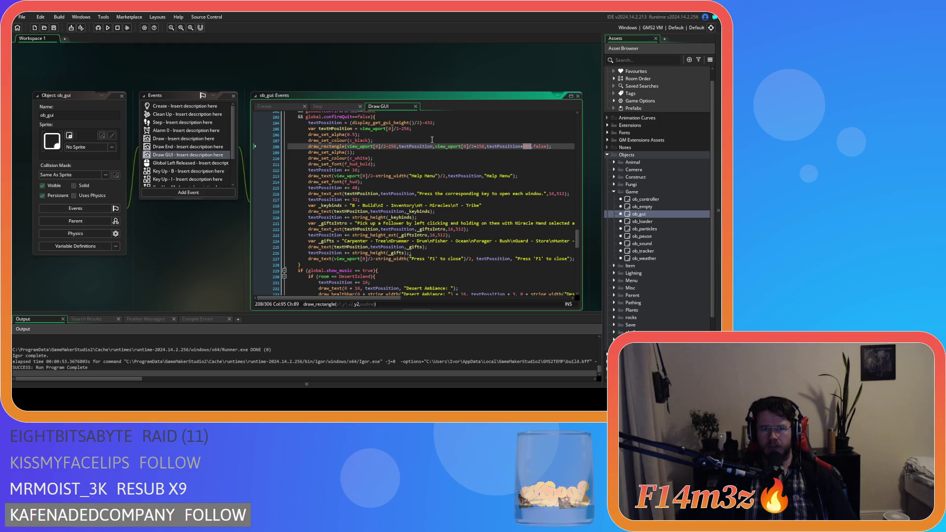
double_click(428, 122)
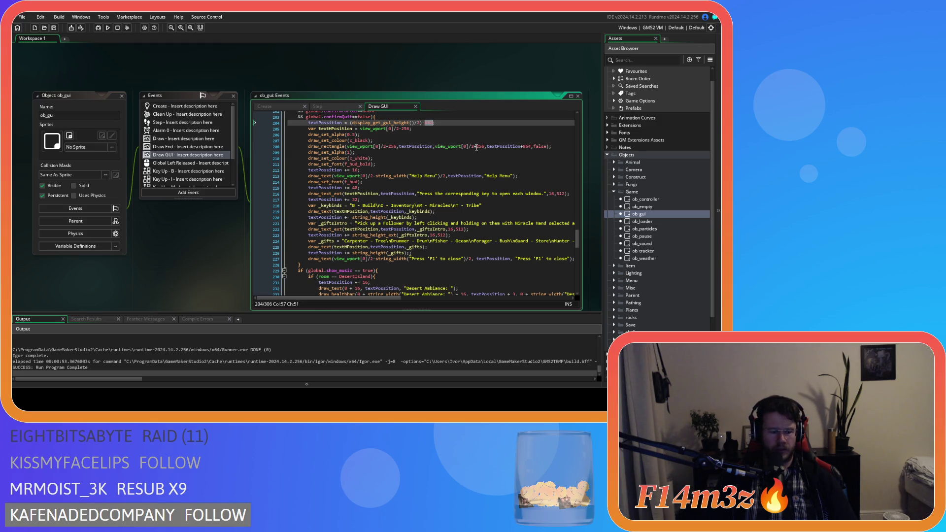
text(256)
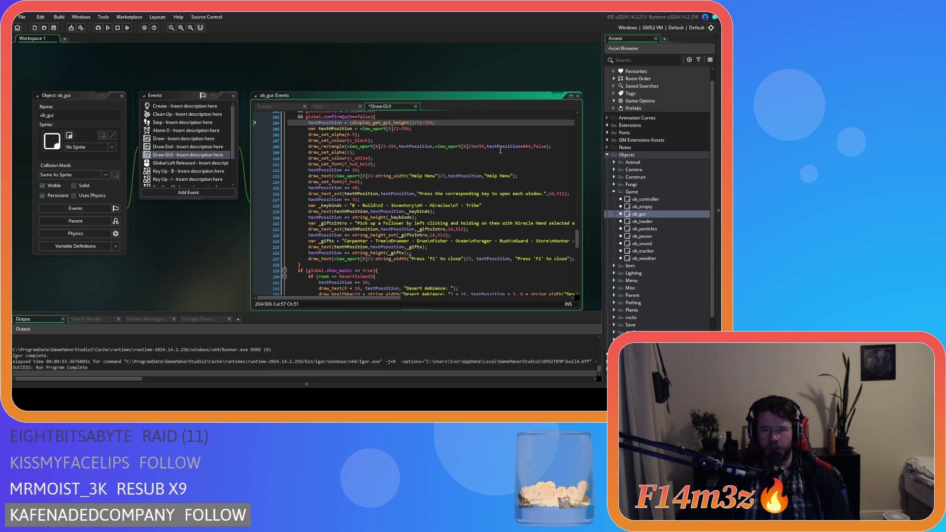
double_click(527, 146)
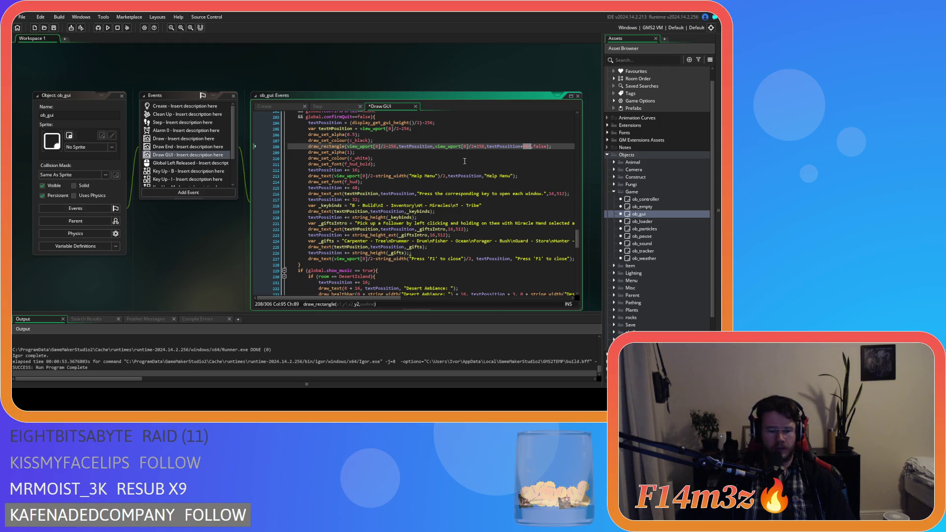
text(512)
Save the Draw GUI code, then build and run the game to test it.
key(ctrl+s)
key(F5)
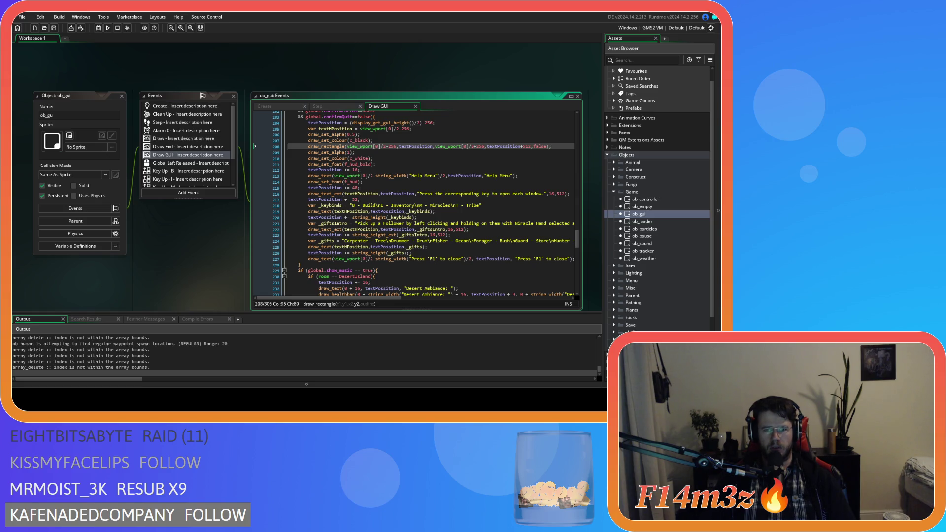
key(alt+Tab)
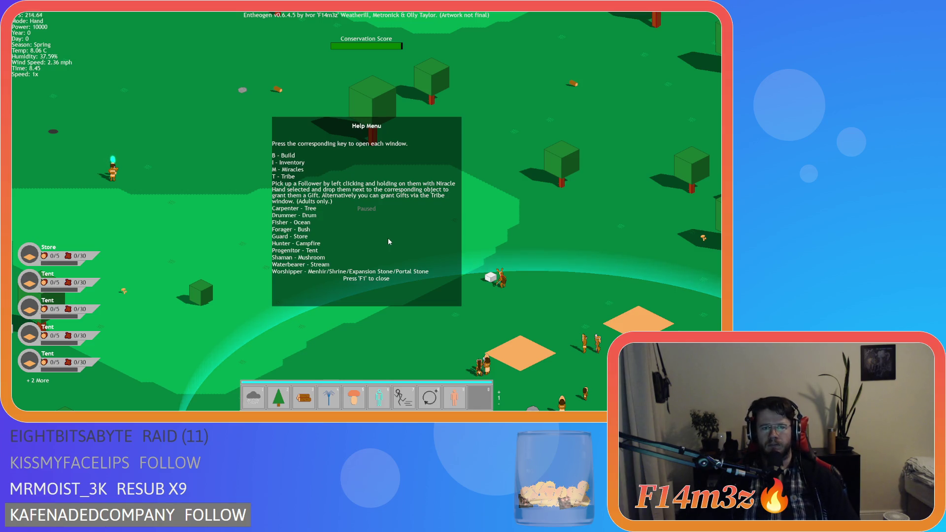
Quit the running test game with Esc and confirm with Y.
key(Escape)
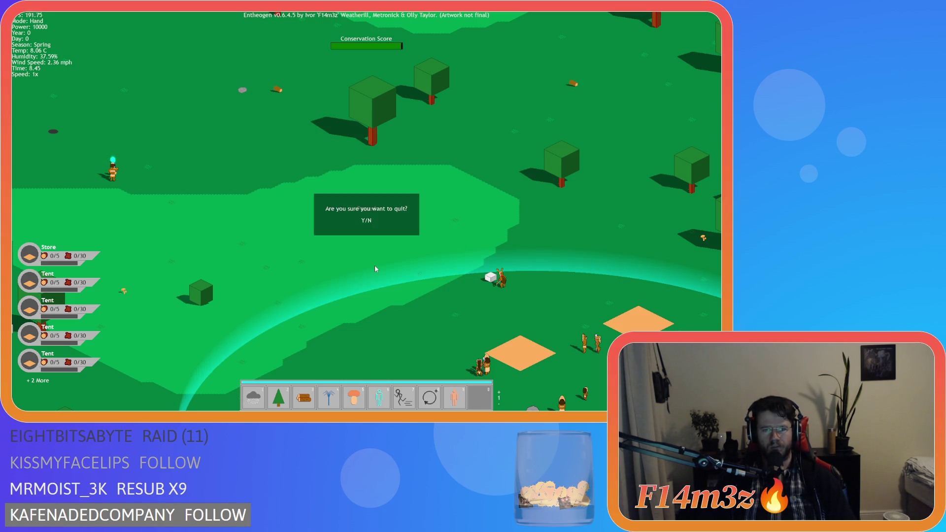
key(y)
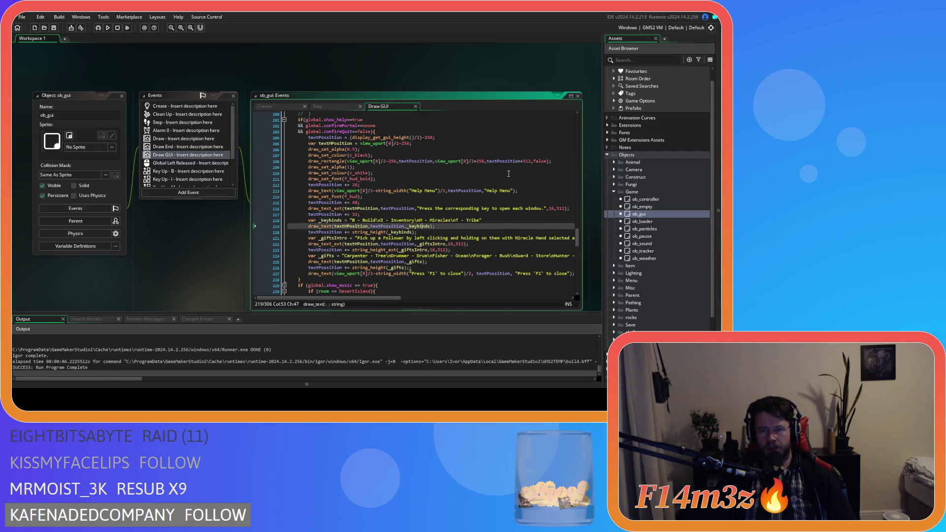
Add a +16 gap after the key list and extra spacing after the follower instructions, then save.
click(498, 178)
click(491, 185)
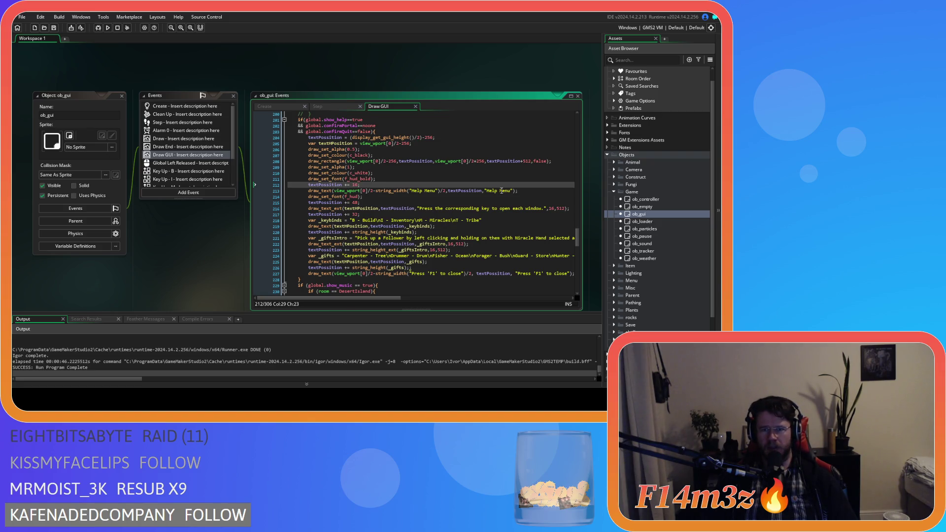
key(shift+Home)
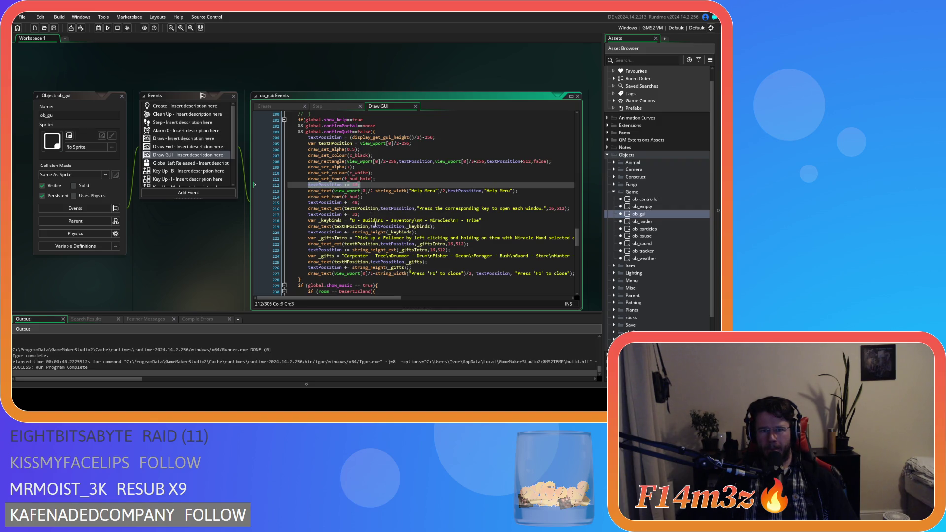
click(448, 232)
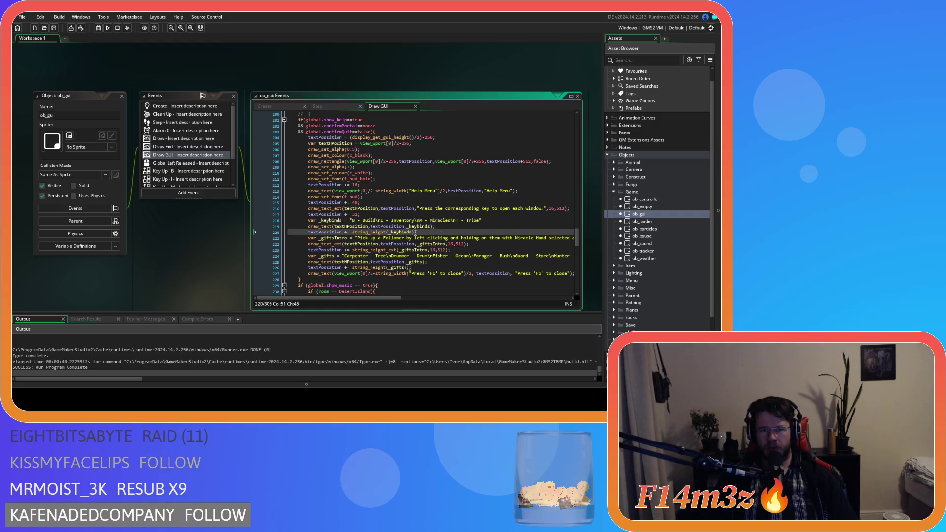
text(;)
key(Left)
text(+16)
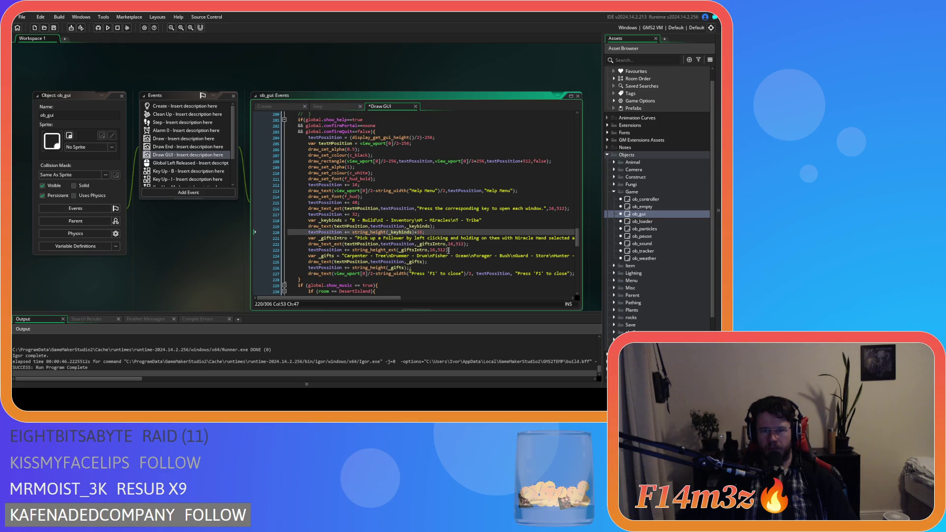
click(449, 249)
text(+)
key(ctrl+s)
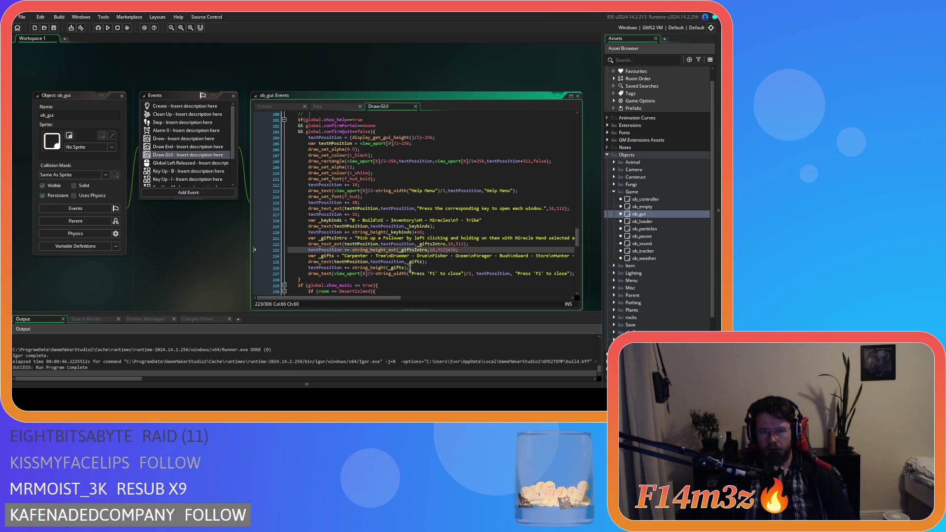
Add extra spacing after the gift list, fix the missing semicolon, and run the game.
click(410, 269)
key(Right)
text(+)
key(F5)
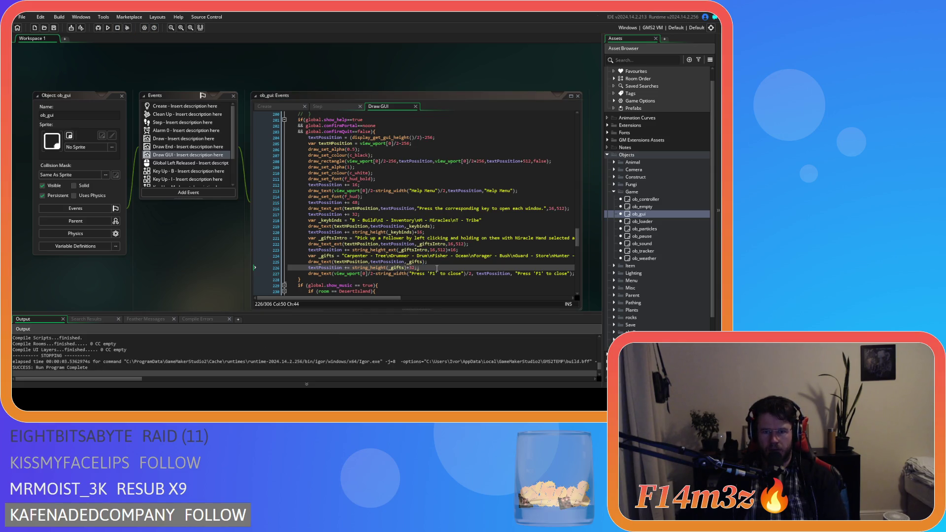
text(;)
key(F5)
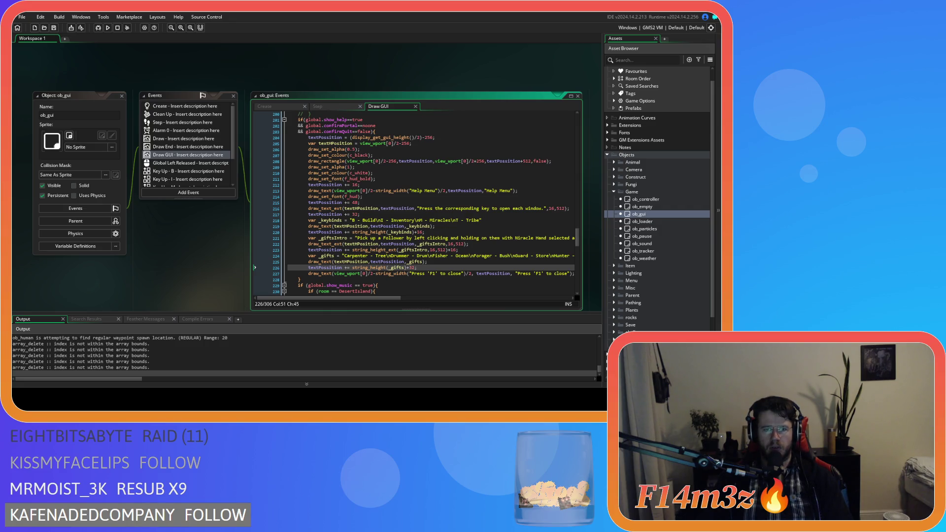
key(alt+Tab)
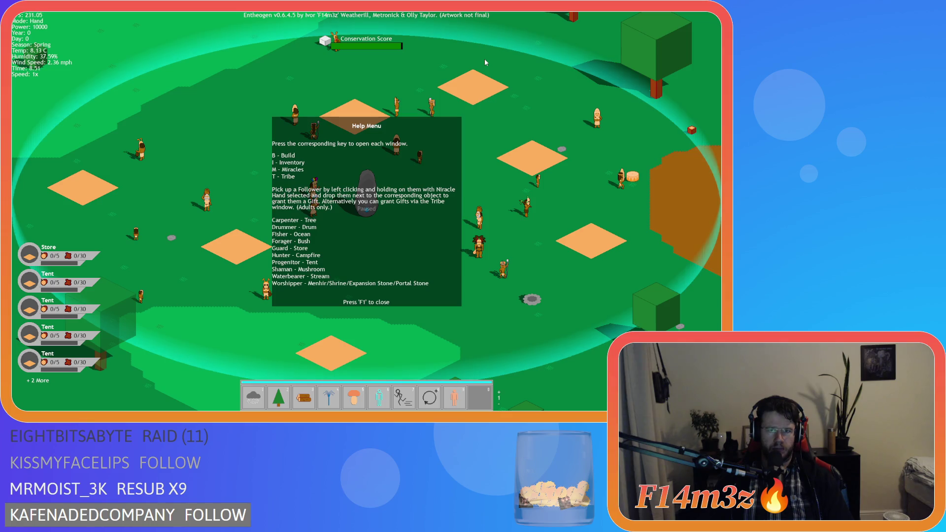
Toggle the Help Menu with F1 several times to inspect the new spacing, then quit.
key(F1)
key(F1)
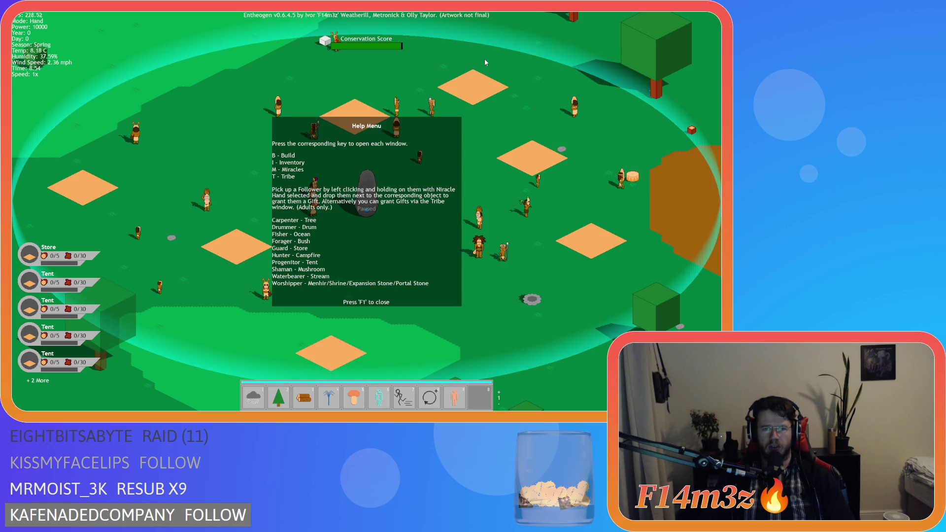
key(F1)
key(F1)
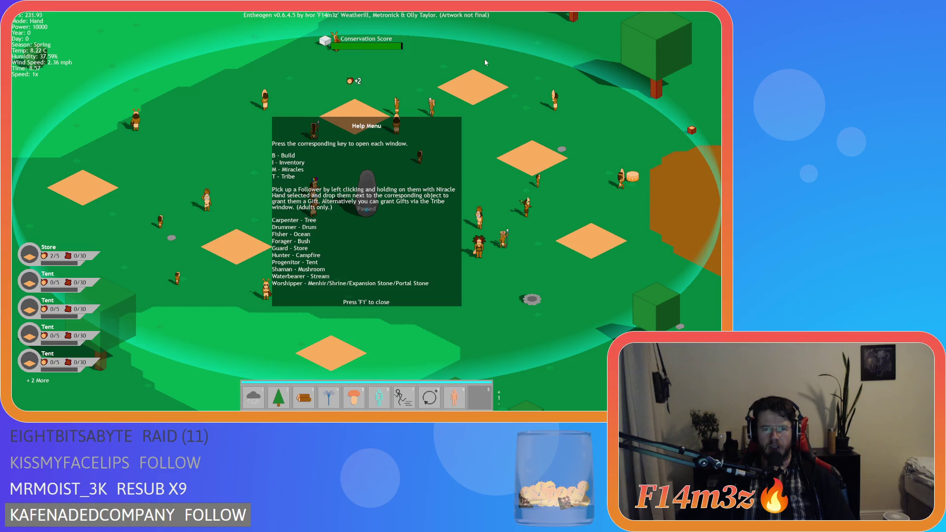
key(F1)
key(F1)
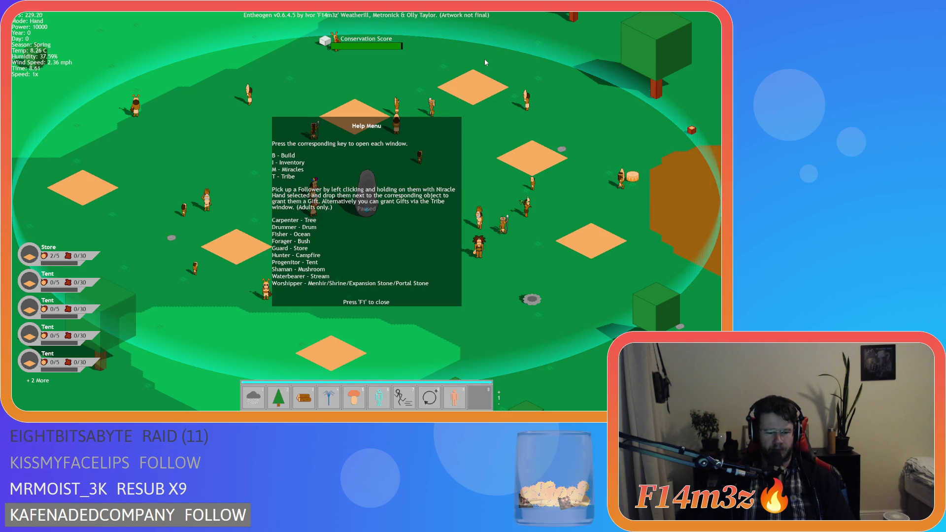
key(F1)
key(F1)
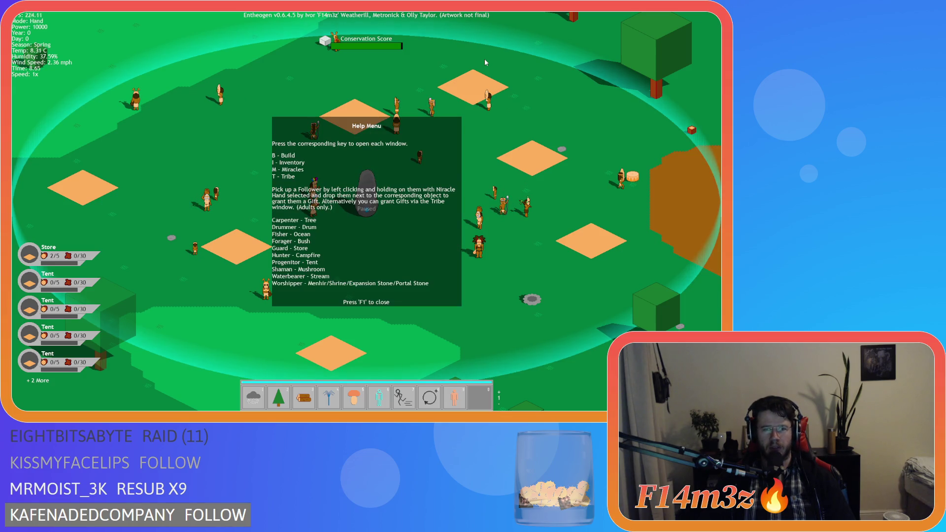
key(w)
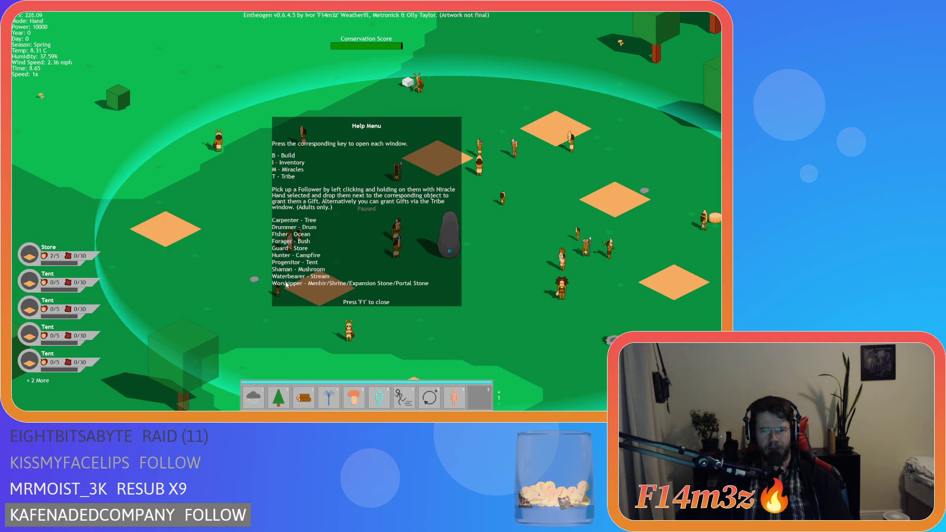
key(F1)
key(Escape)
click(405, 227)
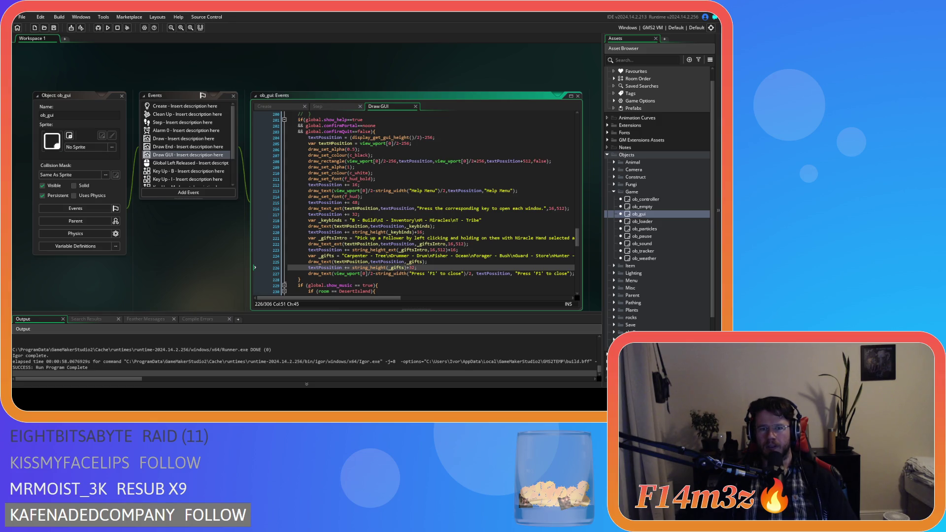
Widen the box by changing its 256 offsets to 384 on lines 205 and 208.
click(431, 143)
key(Left)
key(BackSpace)
key(BackSpace)
key(BackSpace)
text(384)
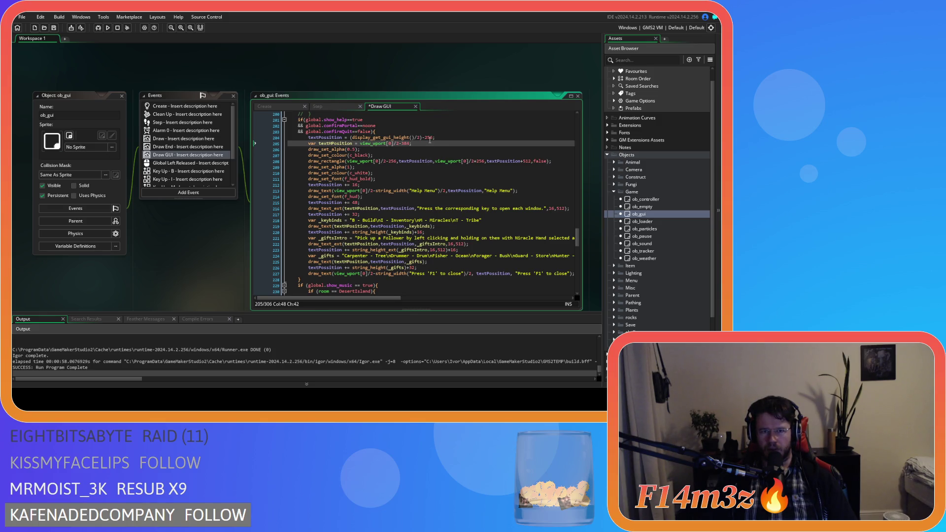
mouse_move(442, 162)
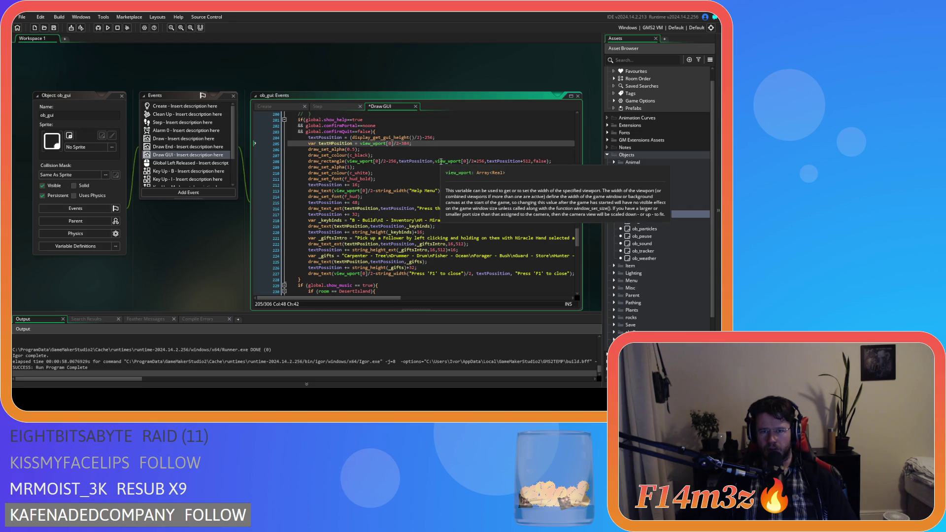
double_click(389, 161)
text(384)
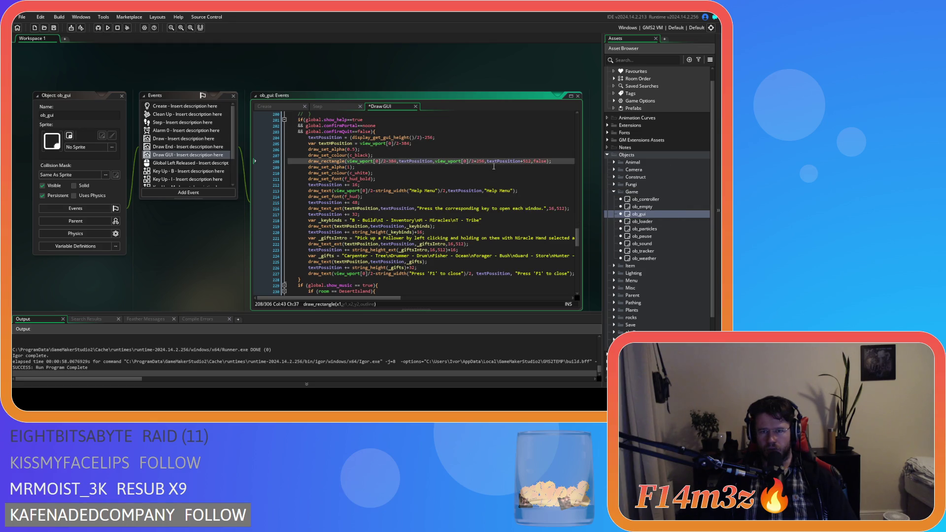
double_click(481, 161)
text(384)
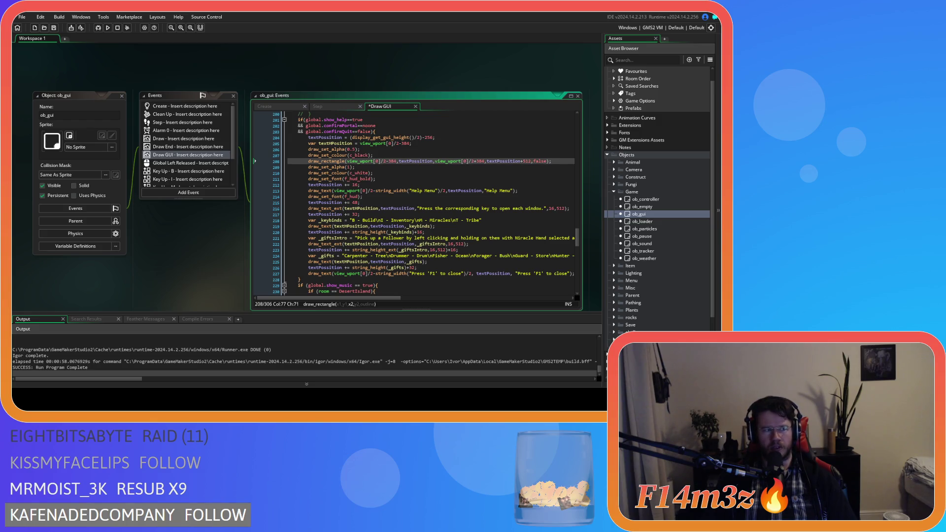
Set the text wrap width from 512 to 768 on lines 216, 222 and 223.
double_click(560, 209)
text(768)
double_click(458, 243)
text(768)
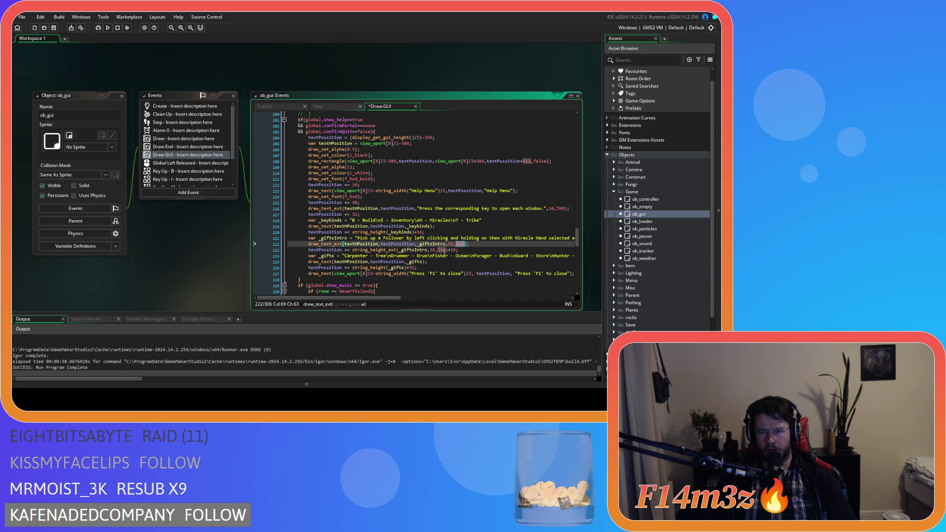
double_click(443, 250)
text(768)
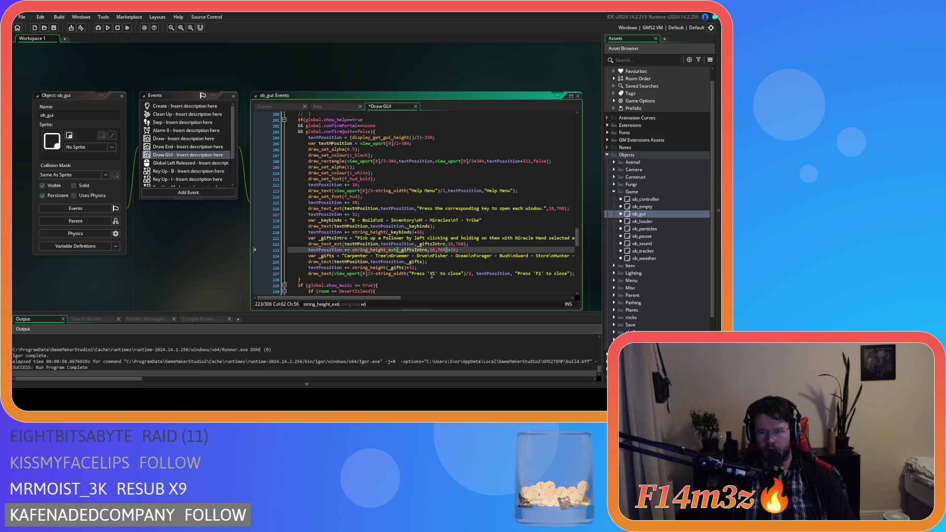
mouse_move(389, 297)
mouse_down()
mouse_move(515, 301)
mouse_move(388, 299)
mouse_up()
click(480, 251)
Save and run the game, view the wider Help Menu, then quit with Esc and Y.
key(ctrl+s)
key(F5)
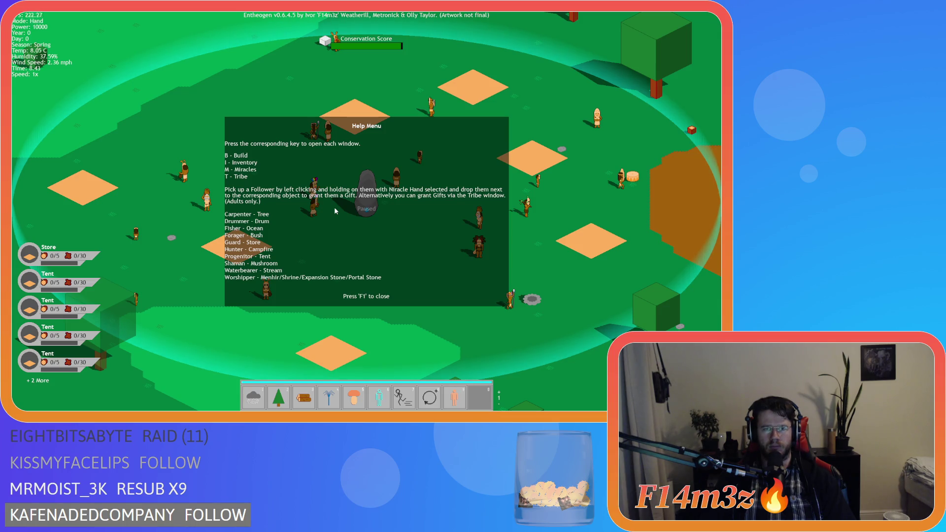
key(F1)
key(Escape)
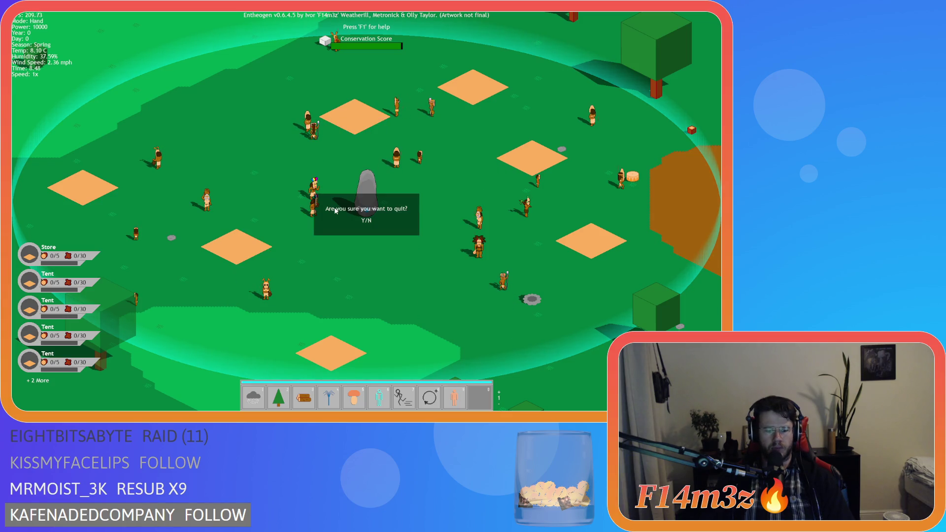
key(y)
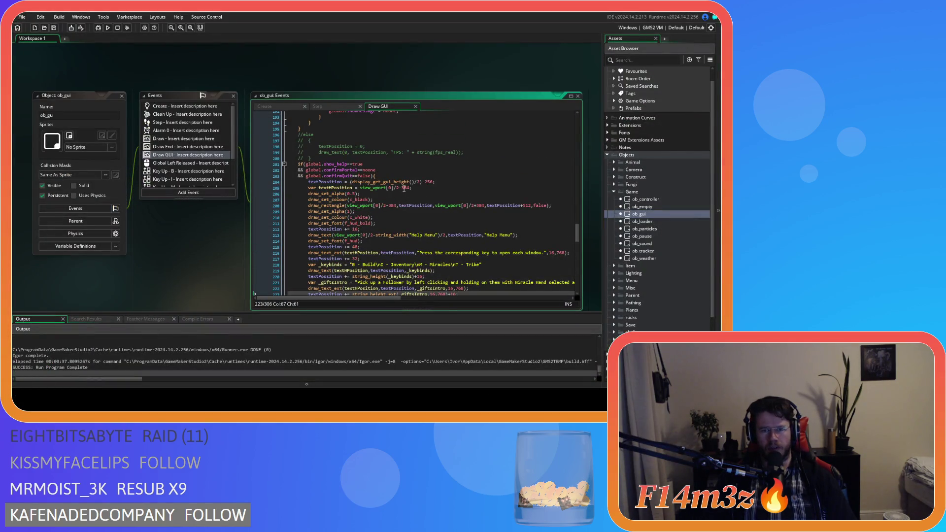
Change the text start offset on line 205 from 384 to 368.
click(408, 188)
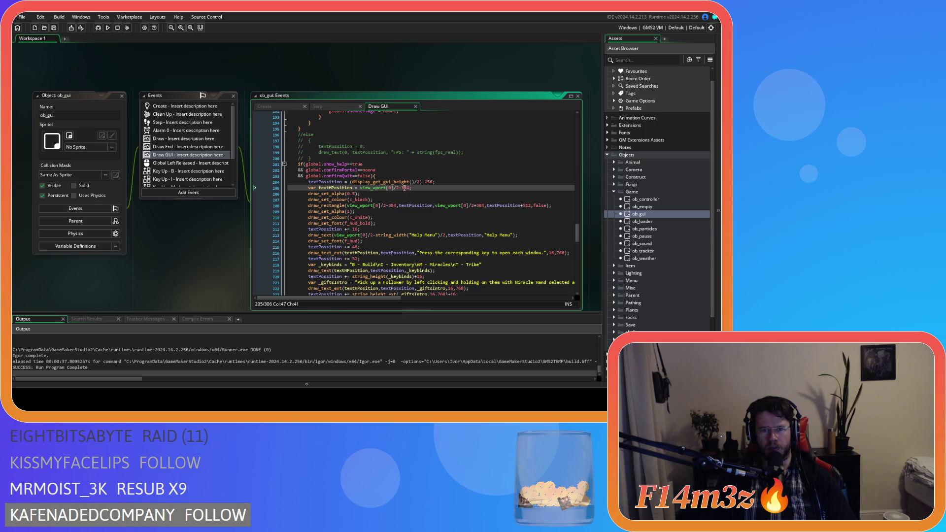
double_click(405, 188)
click(407, 189)
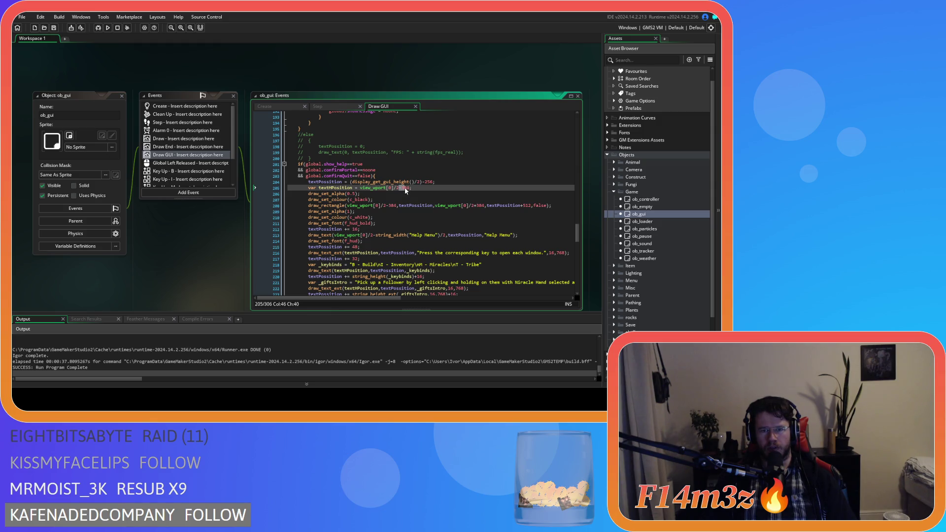
double_click(409, 189)
text(368)
key(Down)
key(Down)
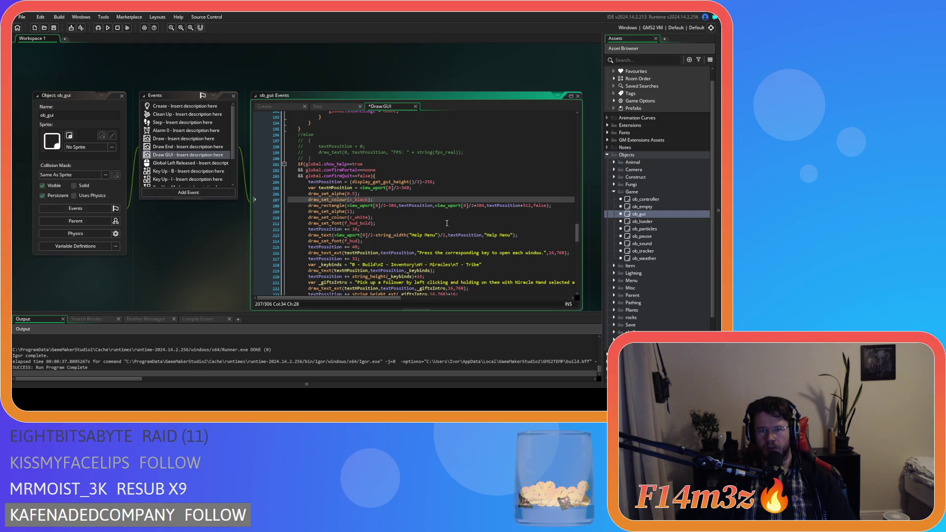
scroll(445, 223, down, 2)
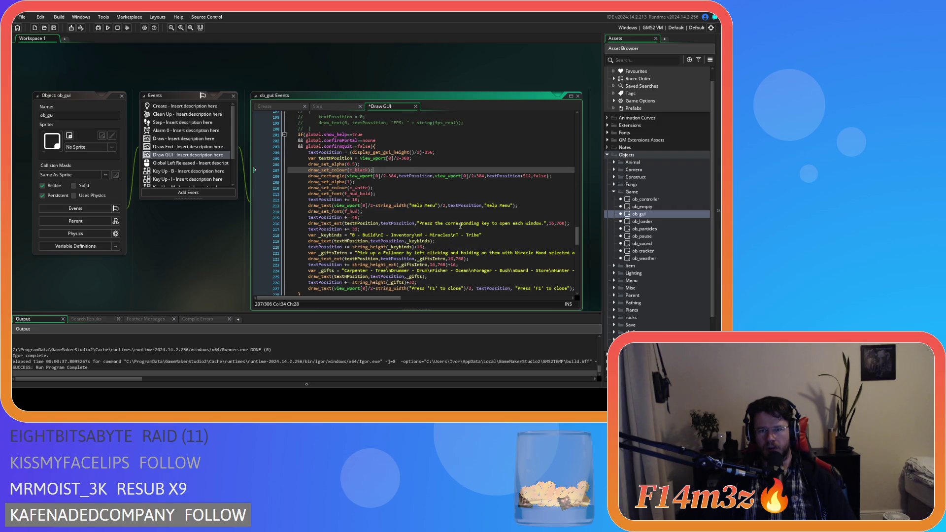
Change the 768 values on lines 216, 222 and 223 to 736, then run the game.
click(561, 224)
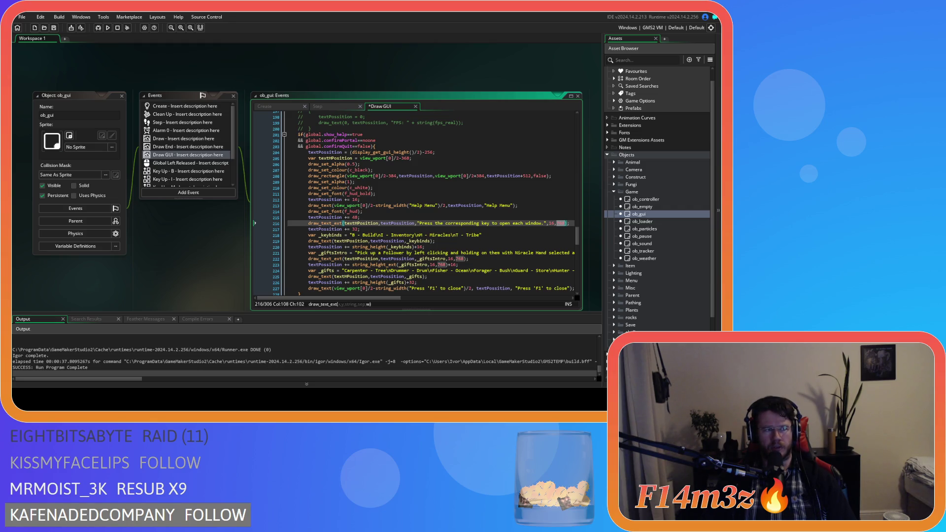
text(736)
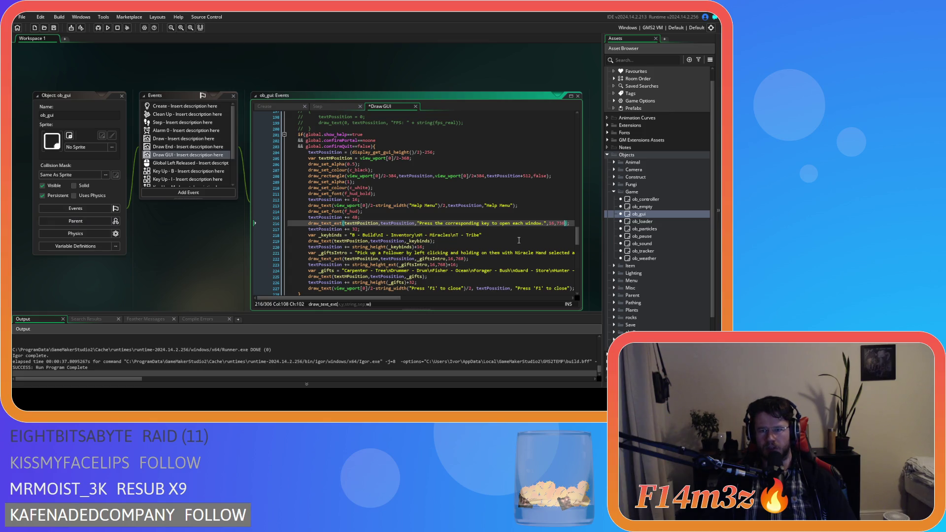
double_click(460, 259)
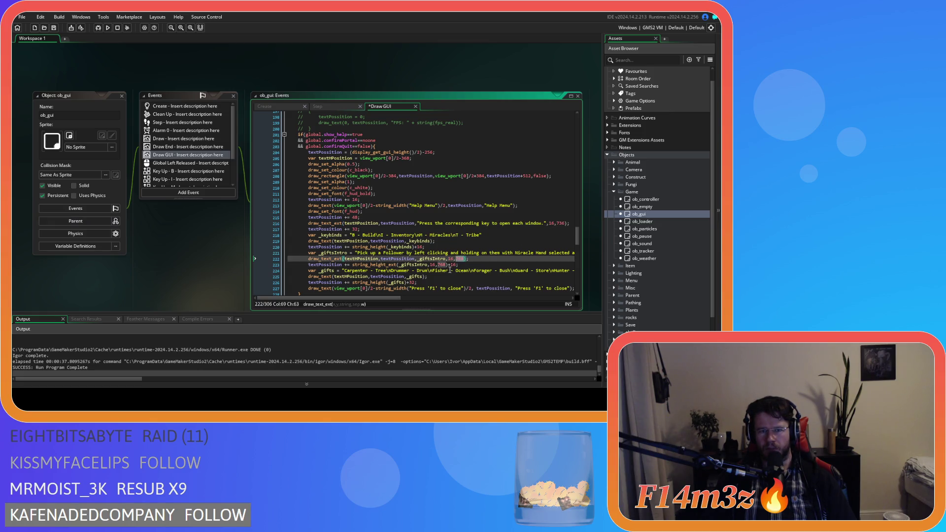
text(736)
double_click(442, 265)
scroll(493, 284, down, 2)
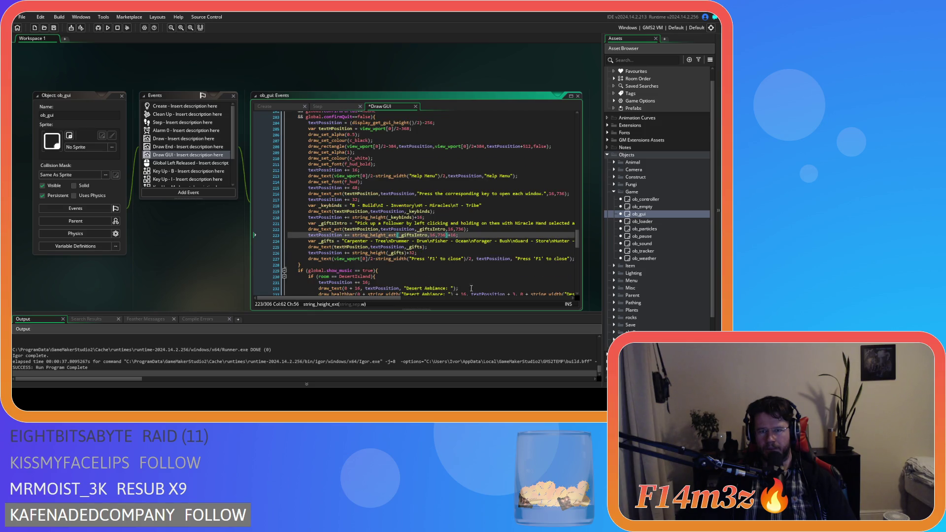
mouse_move(370, 298)
mouse_down()
mouse_move(424, 299)
mouse_move(369, 295)
mouse_up()
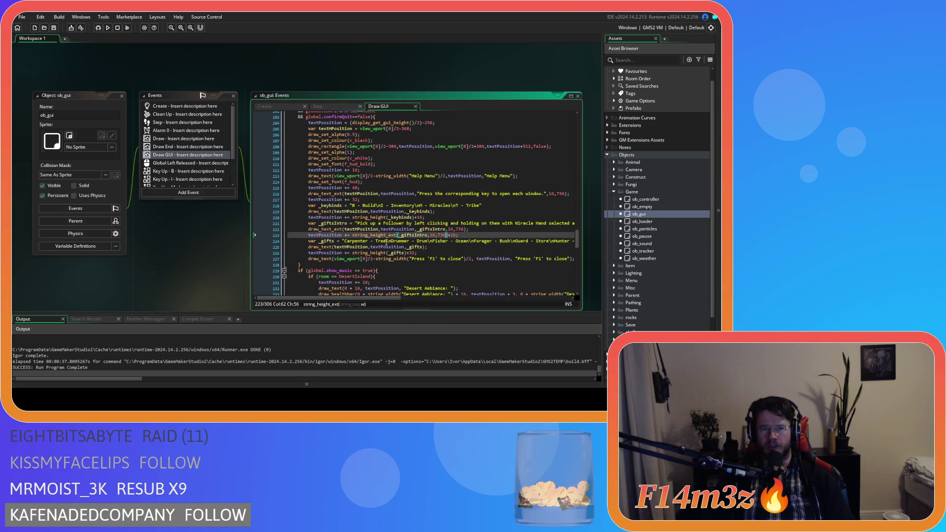
key(F5)
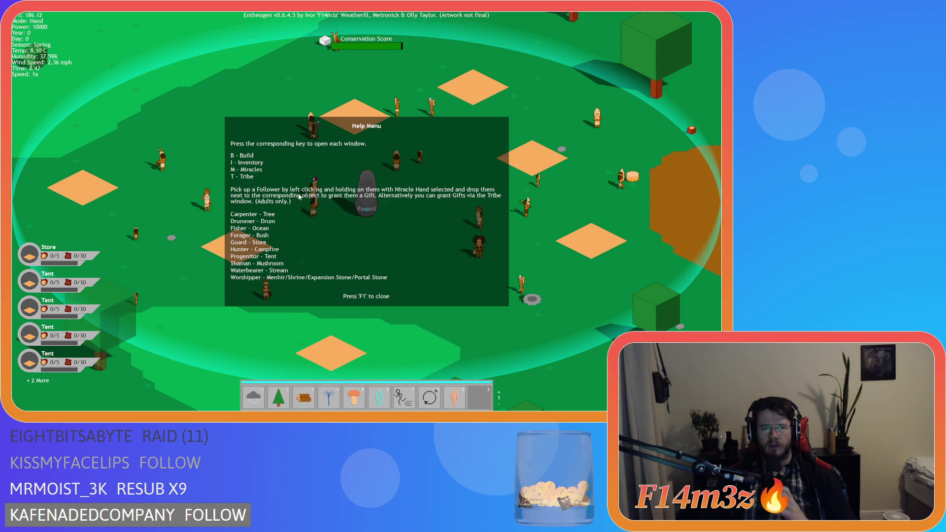
Close the Help Menu with F1 and bring up the quit prompt with Escape.
key(F1)
key(Escape)
Quit the test game, reword line 216 to 'key to open the corresponding window', and save.
key(y)
scroll(416, 202, up, 5)
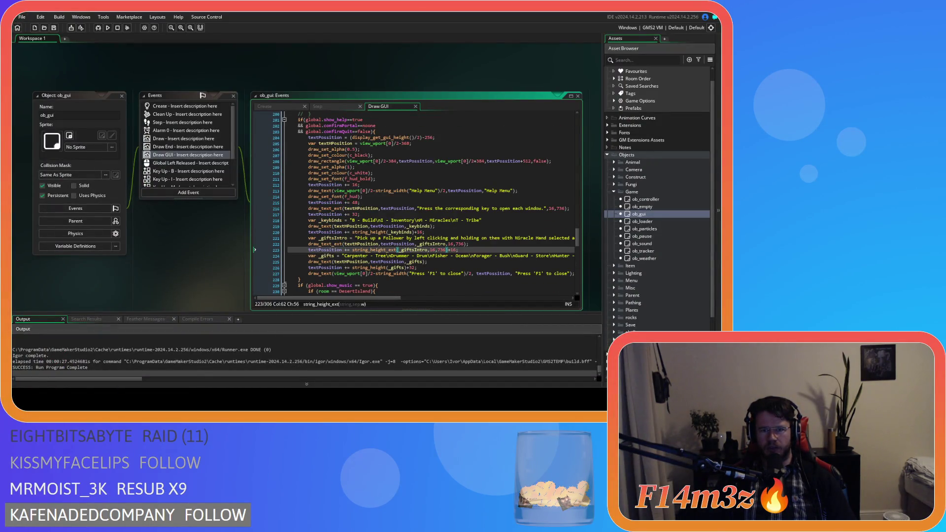
click(448, 209)
text(key to op)
text(en the)
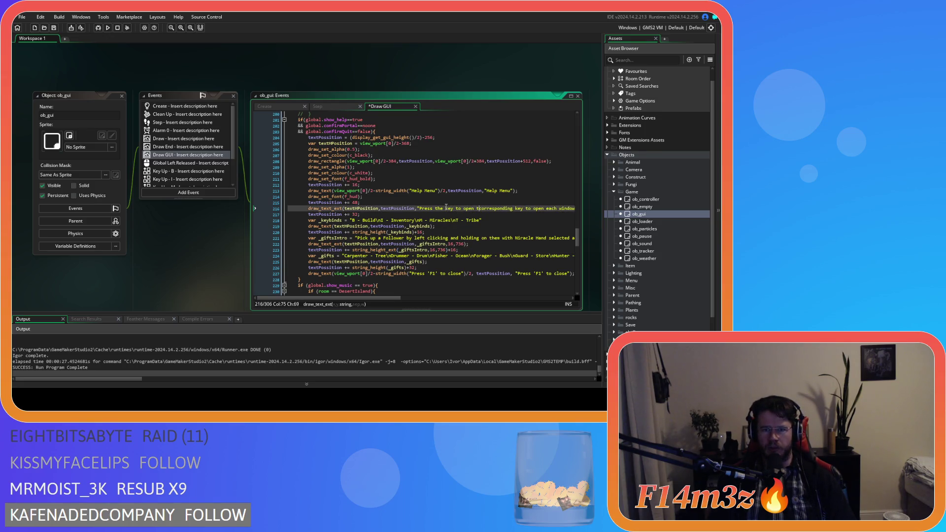
drag(564, 210, 527, 210)
key(Delete)
key(ctrl+s)
Scroll to the follower instructions on line 221, undoing an accidental deletion in 'Miracle'.
click(485, 221)
scroll(492, 224, down, 3)
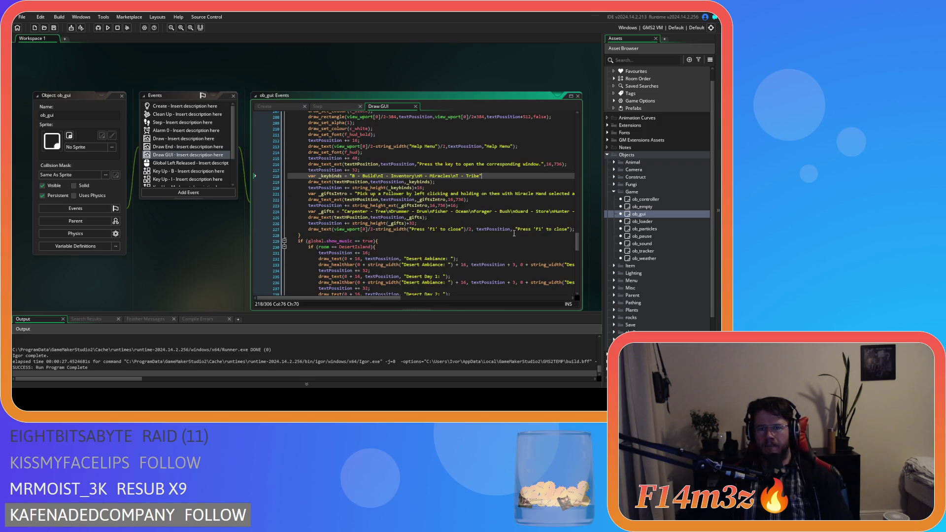
scroll(424, 285, right, 5)
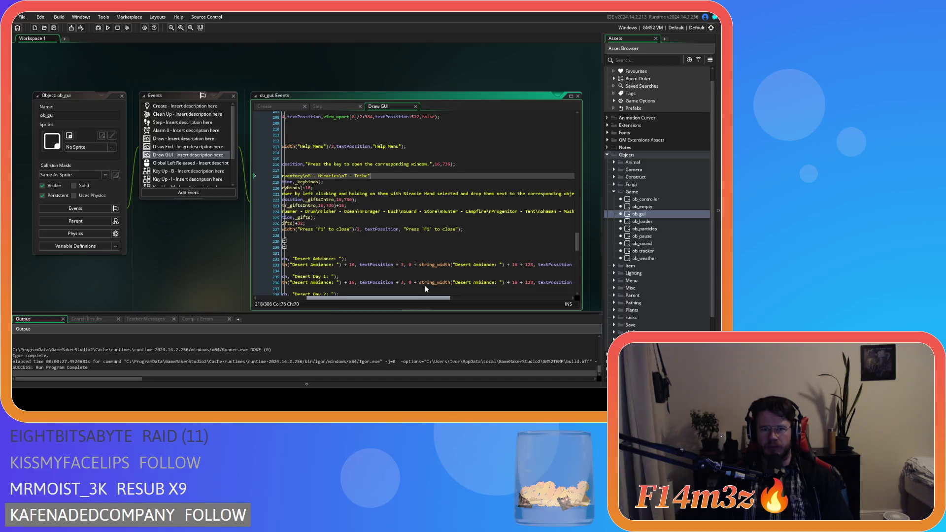
scroll(415, 286, right, 2)
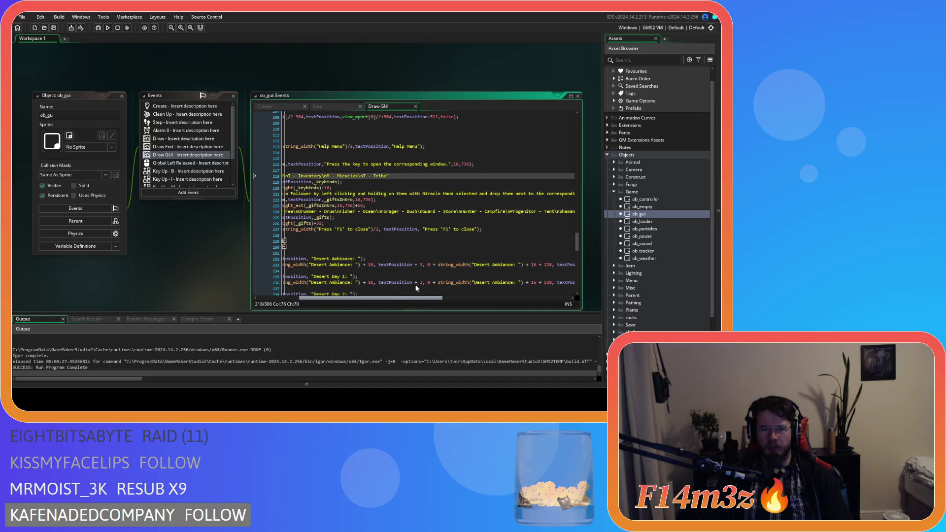
scroll(422, 281, right, 3)
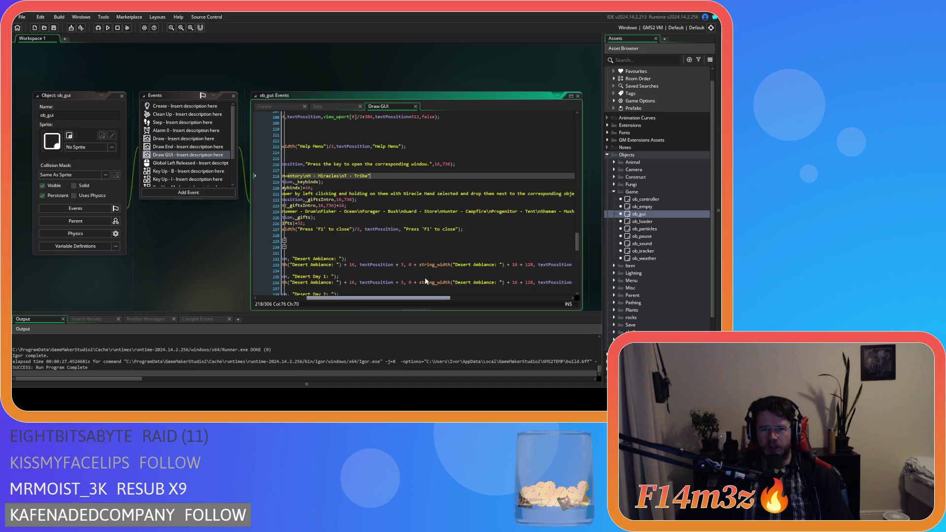
scroll(424, 277, left, 4)
scroll(403, 276, right, 4)
scroll(436, 275, right, 3)
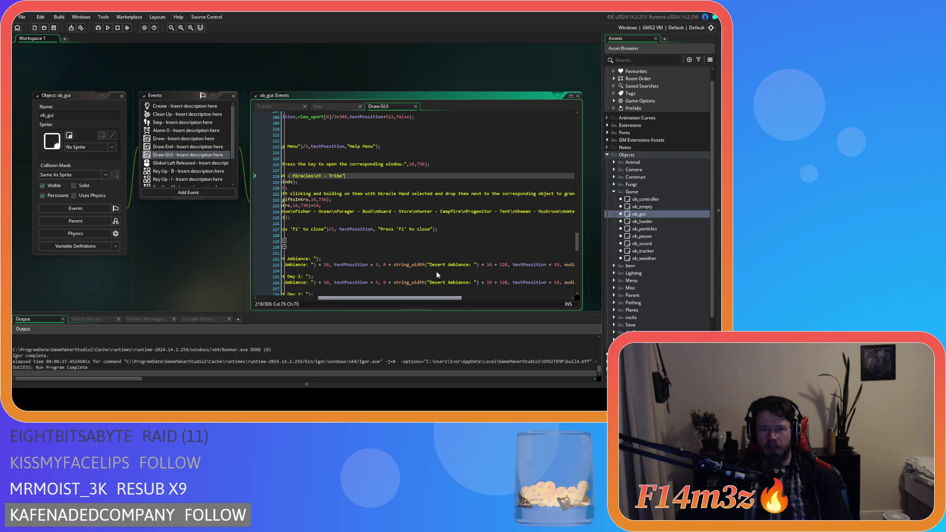
click(370, 194)
key(BackSpace)
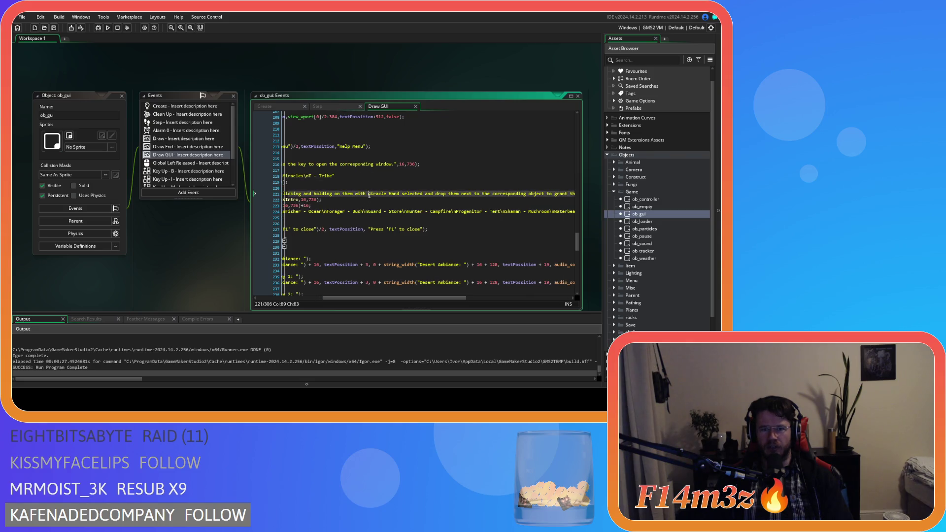
key(ctrl+z)
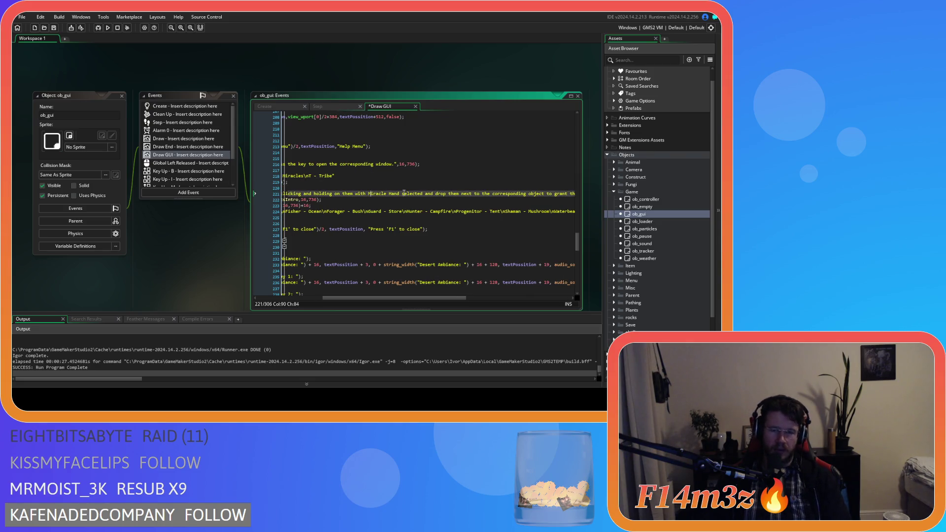
On line 221, replace 'corresponding' with 'one of the followings' and 'a' with 'the corresponding' before Gift.
mouse_move(433, 298)
mouse_down()
mouse_move(493, 282)
mouse_move(419, 280)
mouse_move(462, 279)
mouse_up()
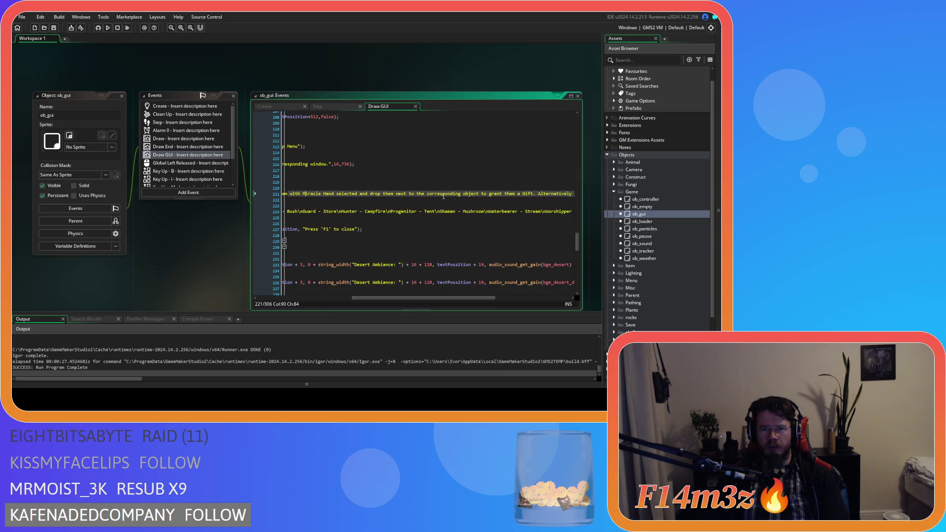
double_click(443, 195)
key(BackSpace)
key(BackSpace)
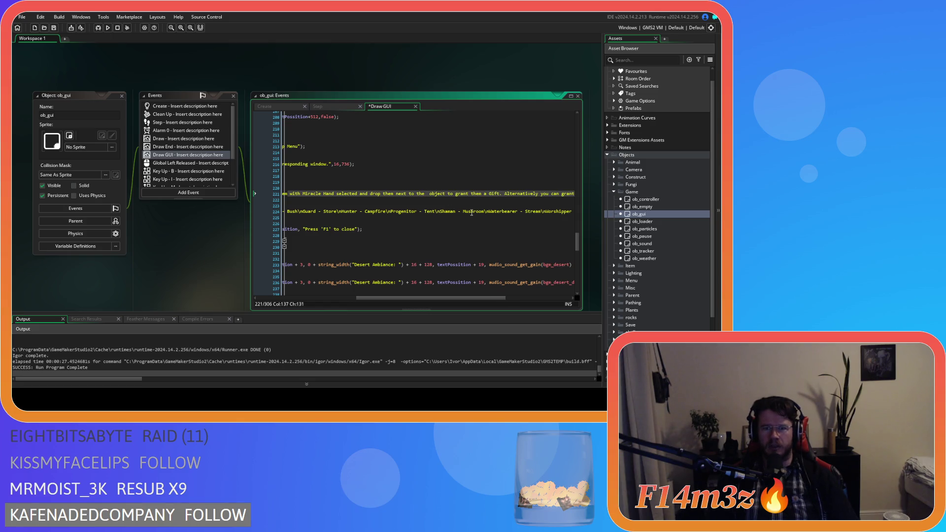
key(BackSpace)
key(BackSpace)
key(BackSpace)
text(one of the )
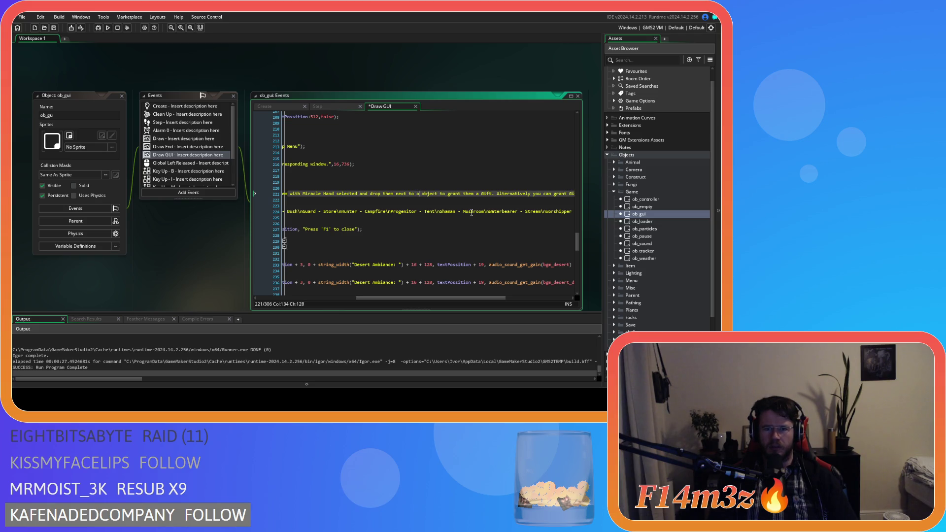
text(followiu)
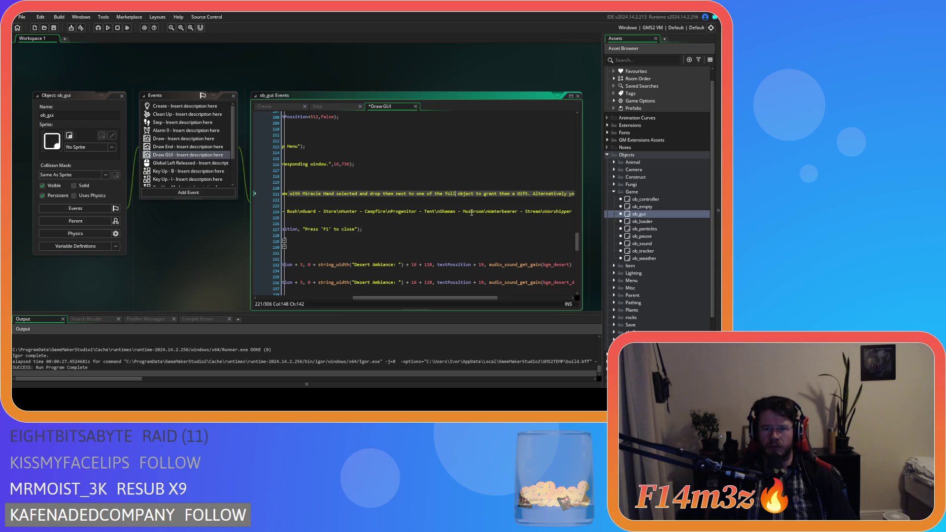
key(BackSpace)
text(ng)
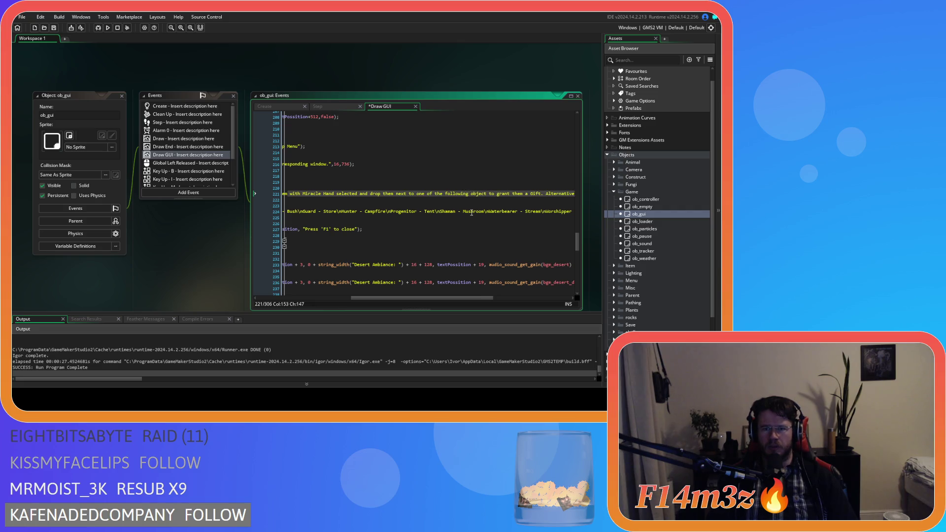
text(s)
key(Delete)
text(the correspo)
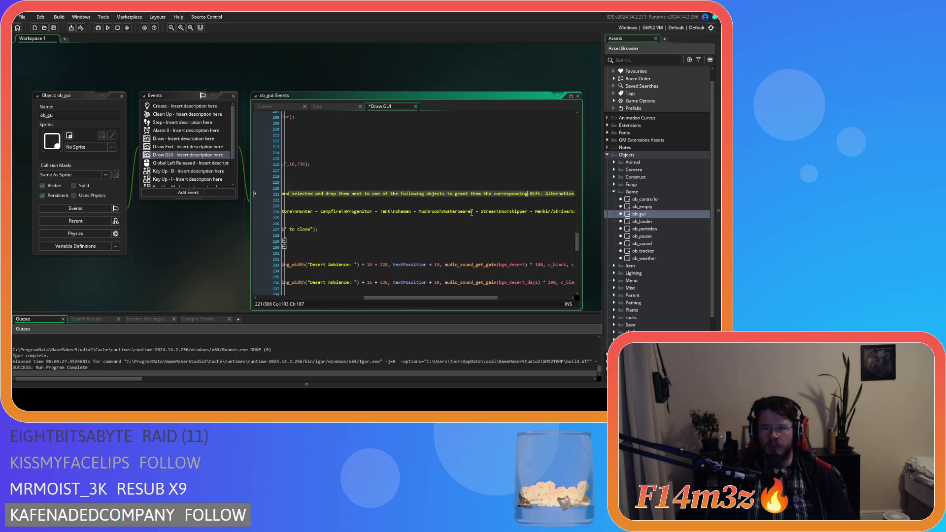
text(nding)
Insert 'Followers' after 'grant' on line 221 and save the Draw GUI event.
drag(488, 300, 534, 295)
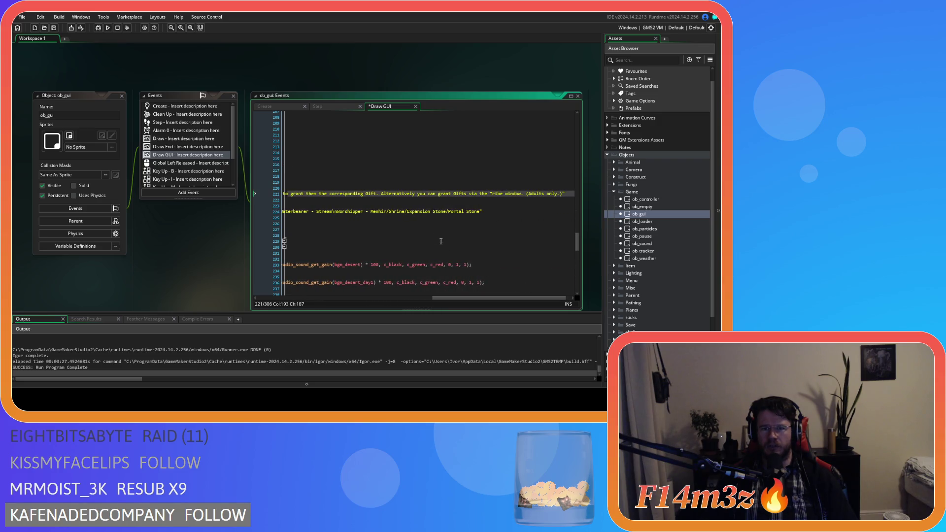
click(443, 195)
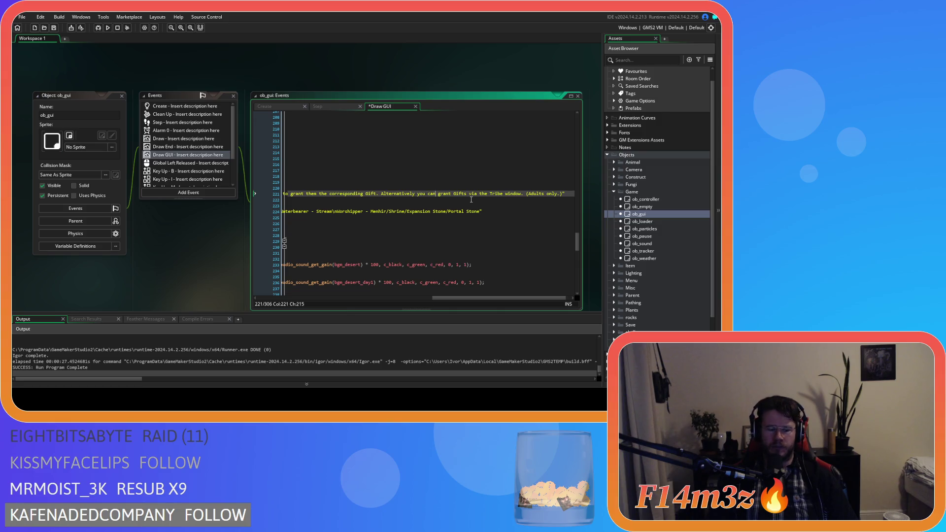
key(Right)
text(Follo)
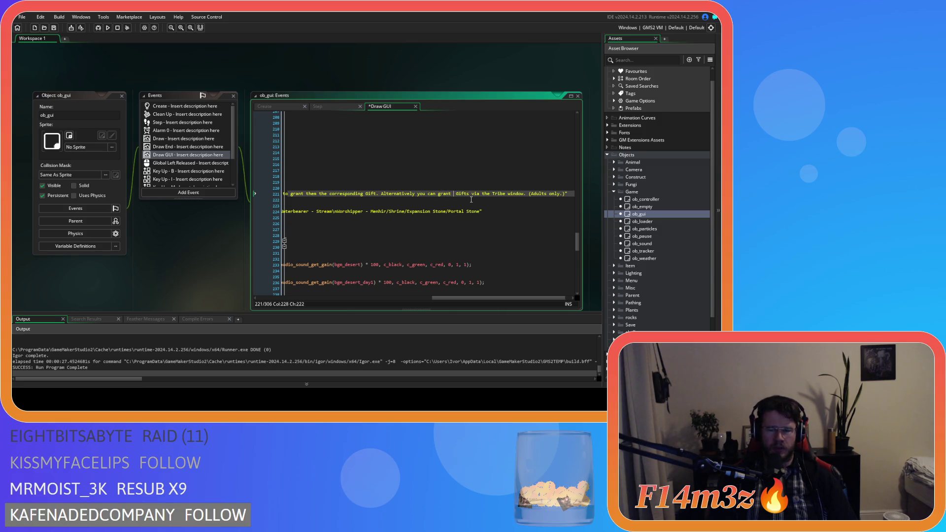
text(wers)
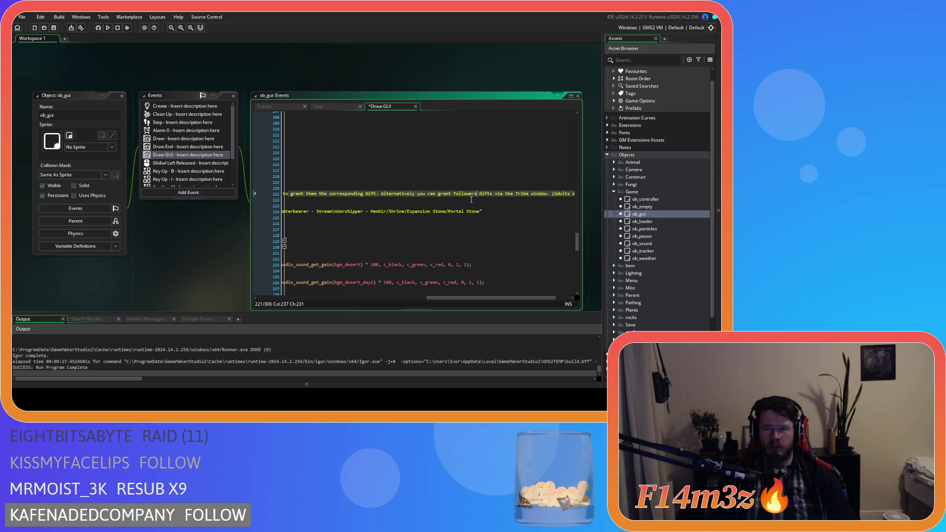
drag(527, 302, 547, 299)
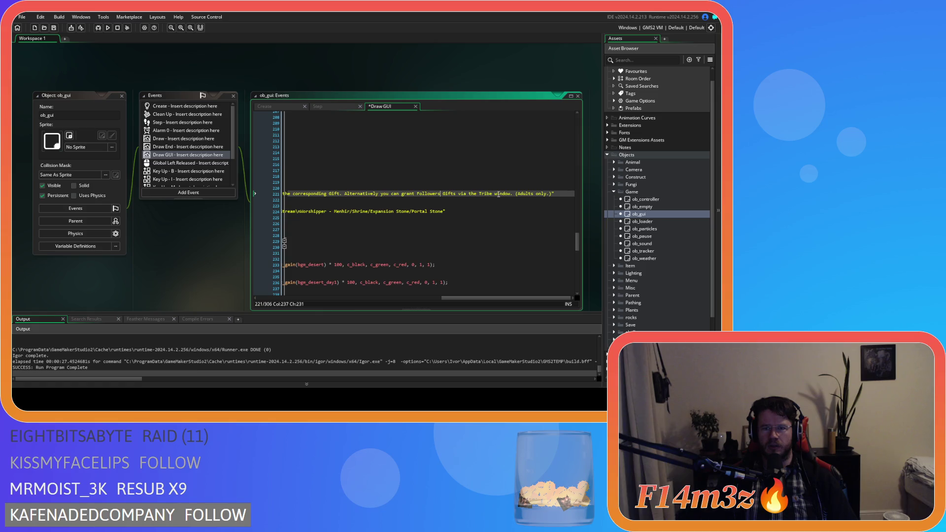
key(ctrl+s)
Review the end of line 221 and the gifts list on line 224, then build and run the game.
double_click(501, 193)
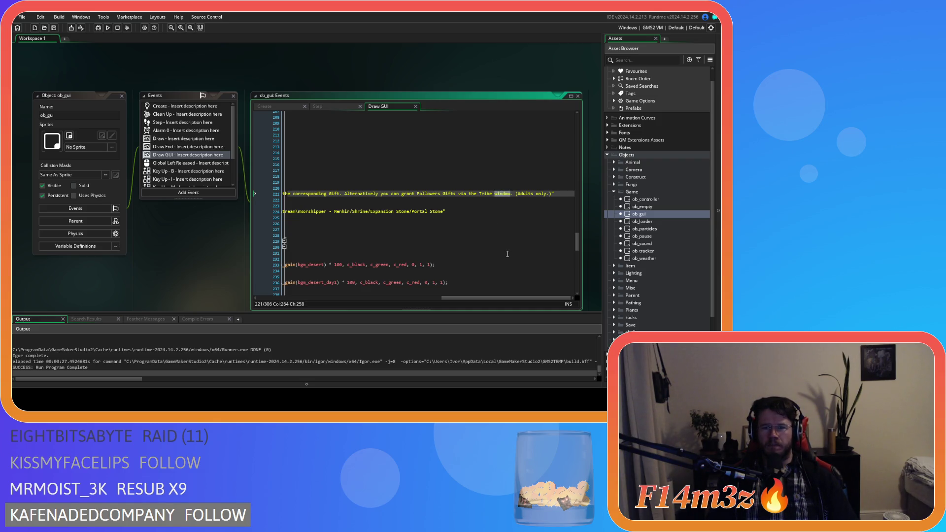
key(End)
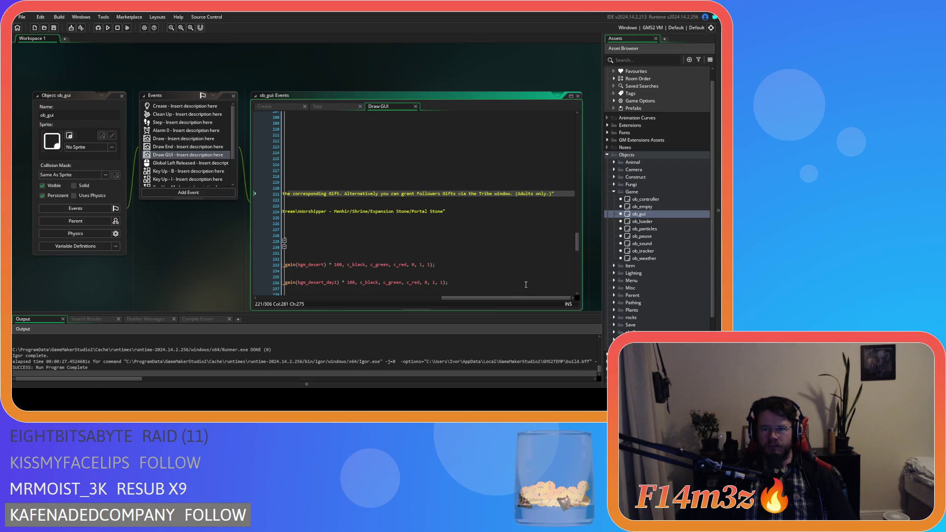
drag(531, 298, 343, 295)
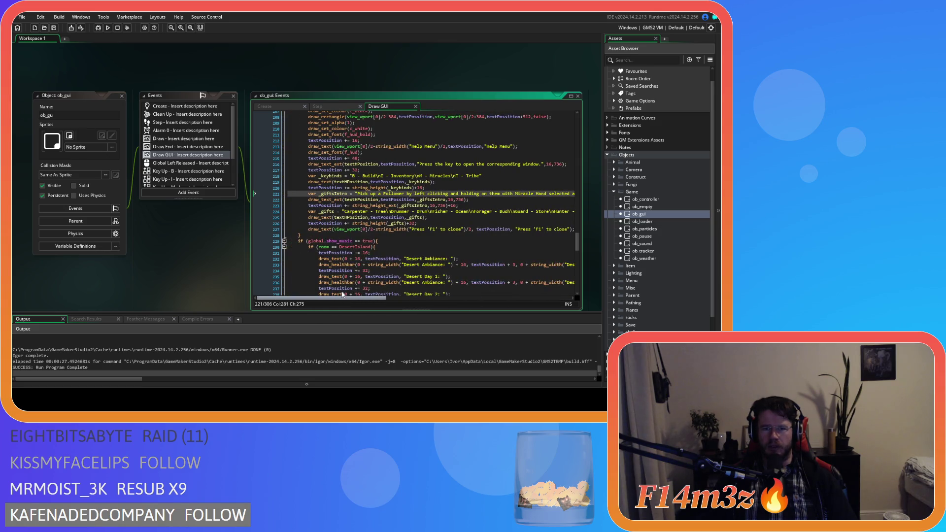
click(451, 212)
key(F5)
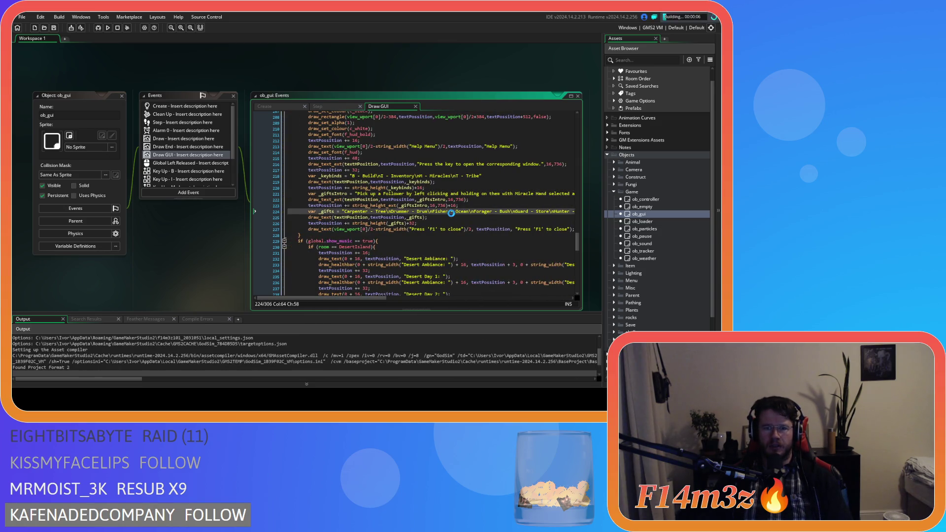
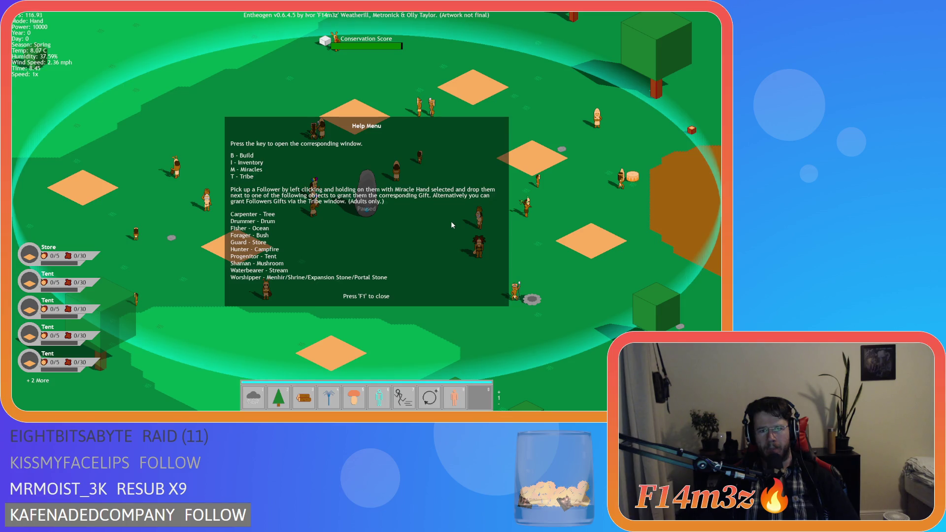
Close the help menu and look over the Build window.
key(F1)
key(b)
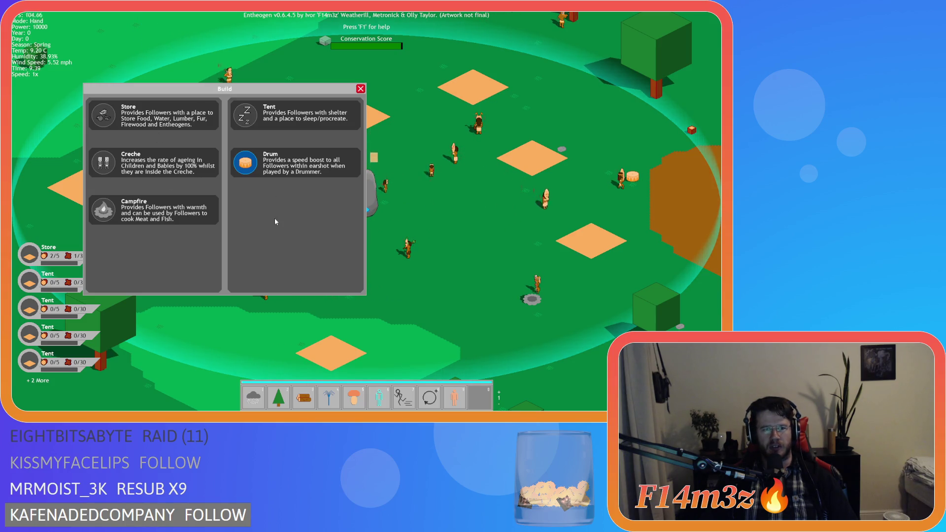
key(Escape)
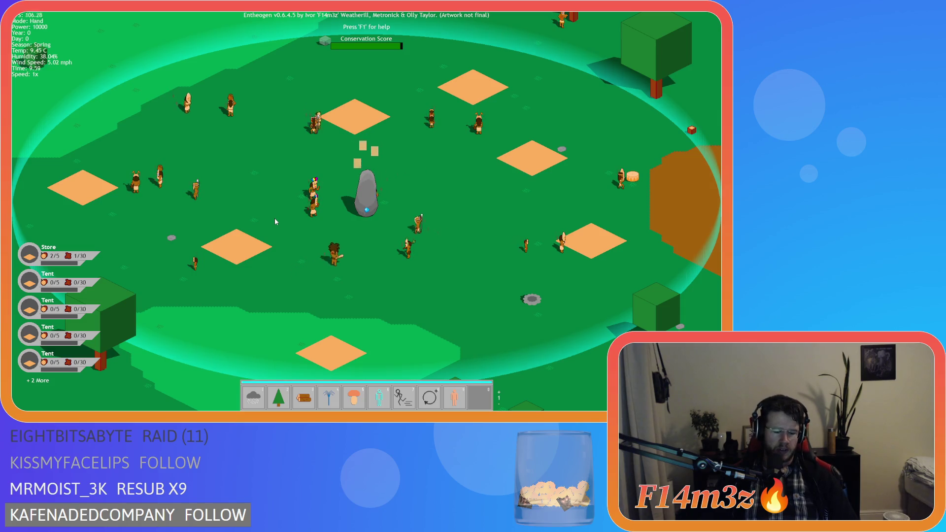
Browse both pages of the Miracles window, ending on Hand, Light and Fire.
key(m)
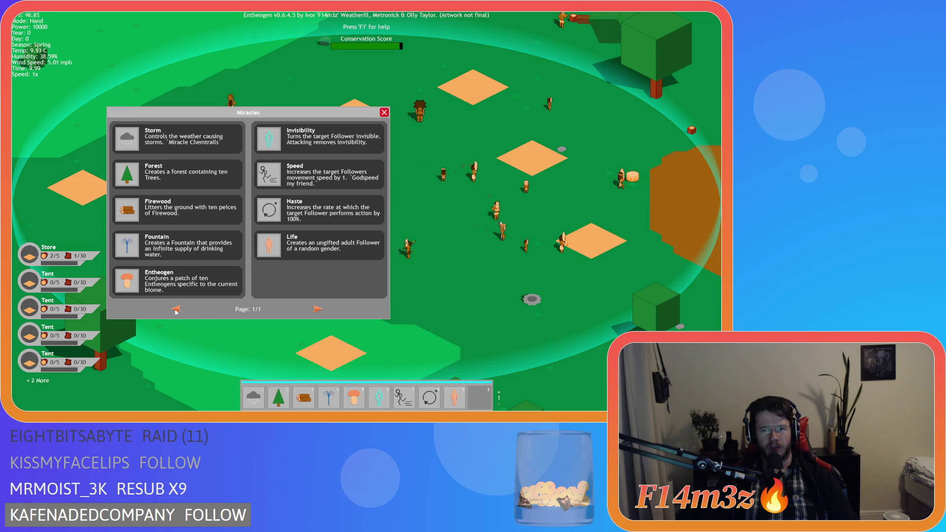
click(177, 310)
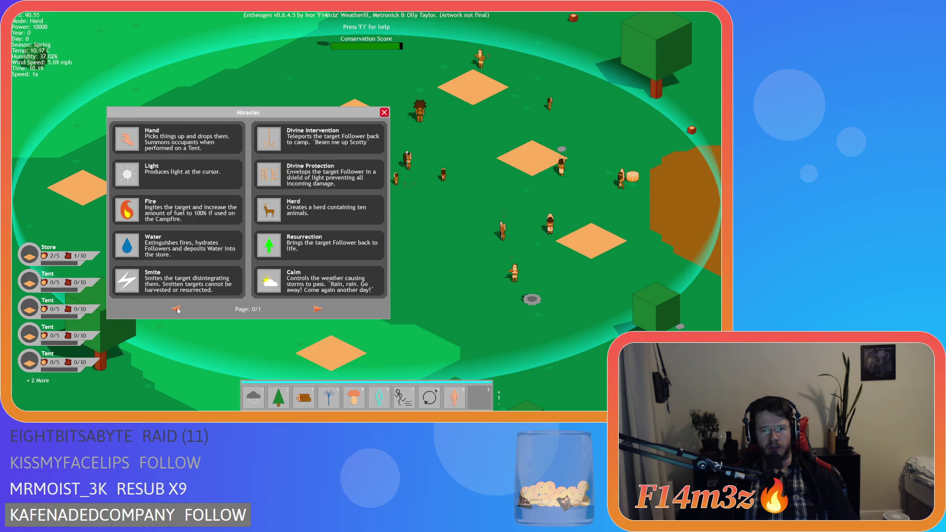
click(308, 310)
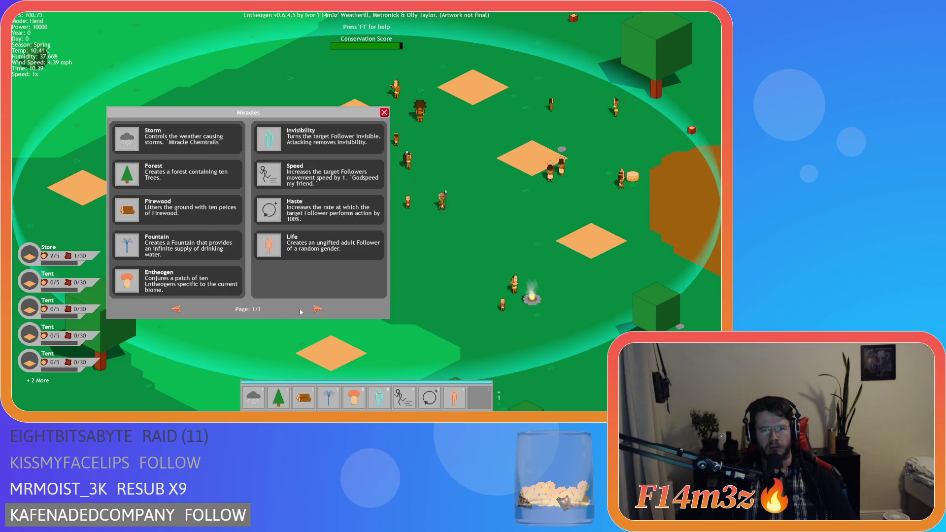
click(311, 310)
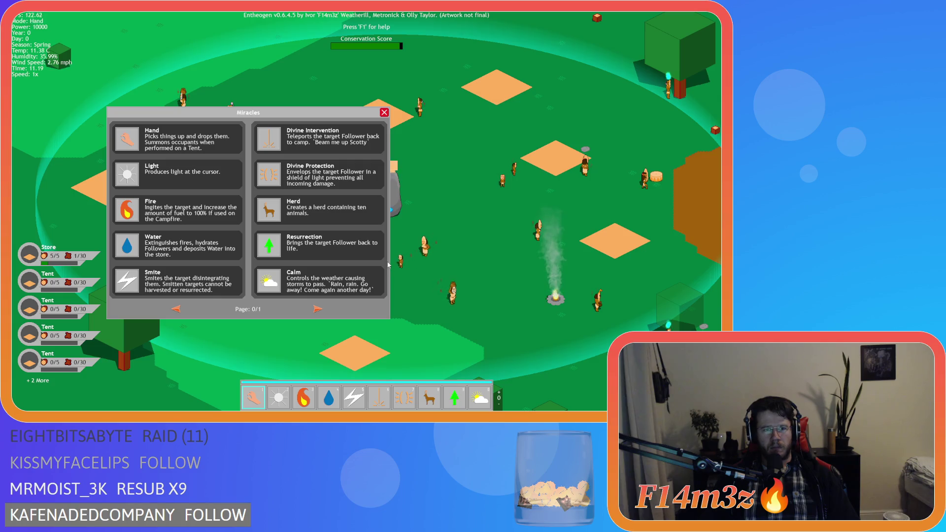
key(Escape)
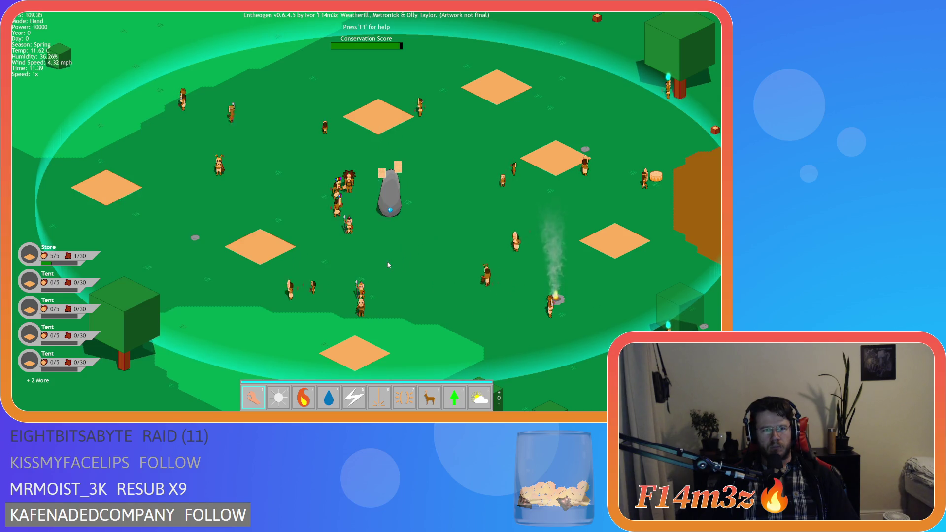
Open the Tribe window, shift it right, close it and request quitting the game.
key(t)
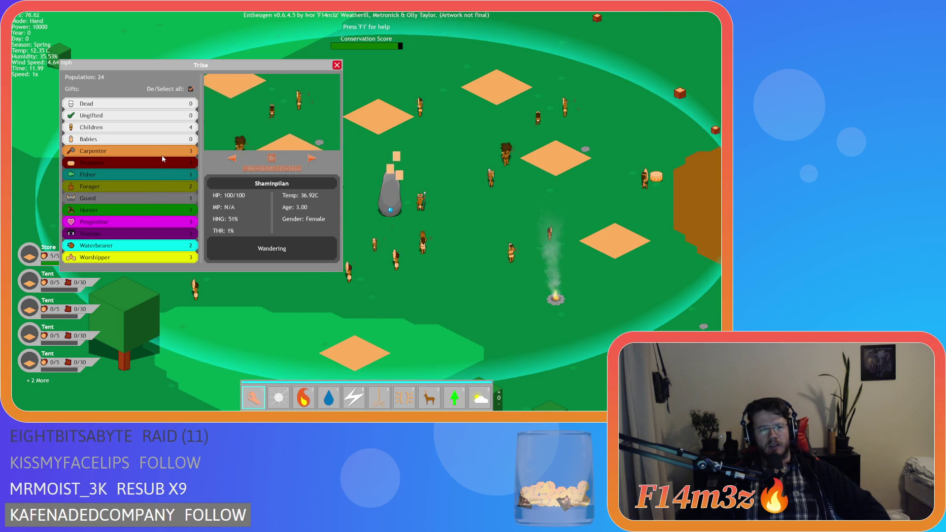
drag(199, 67, 268, 71)
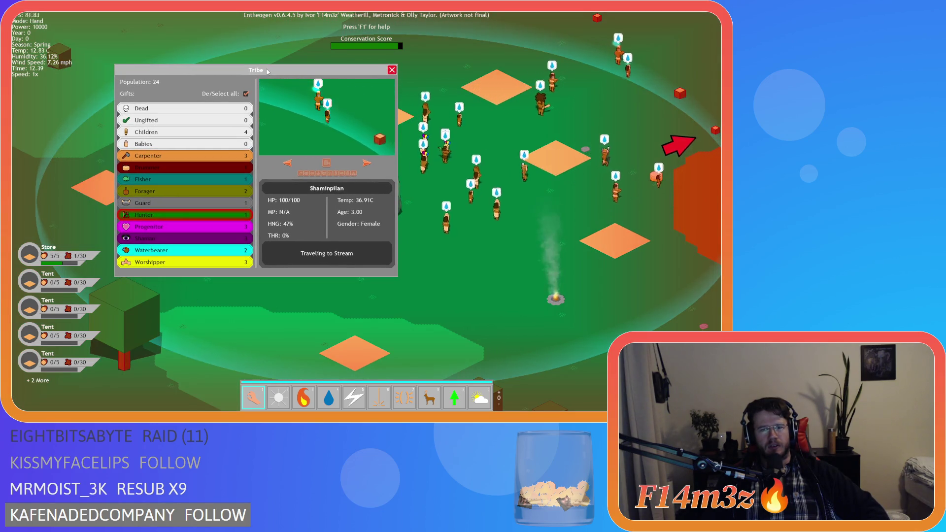
click(389, 71)
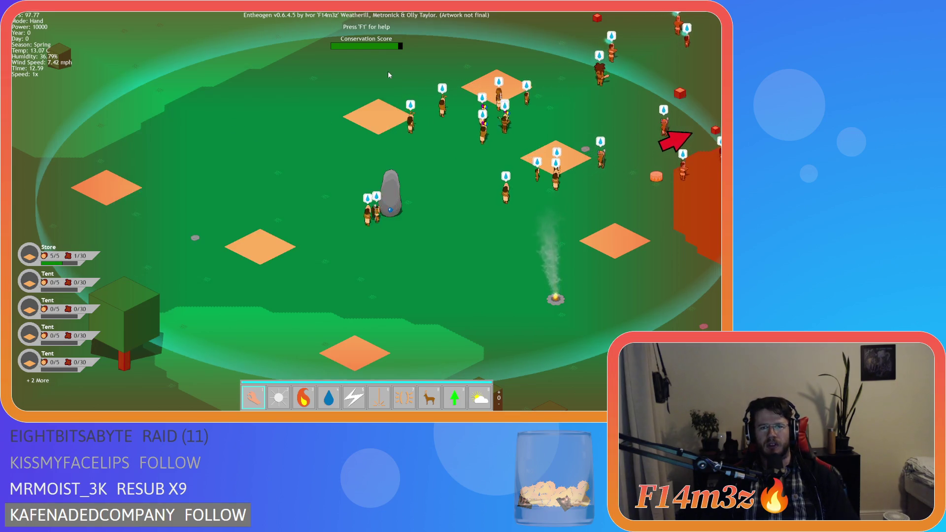
key(Escape)
Confirm quitting to the main menu and start a New Game on Beginner Island.
key(y)
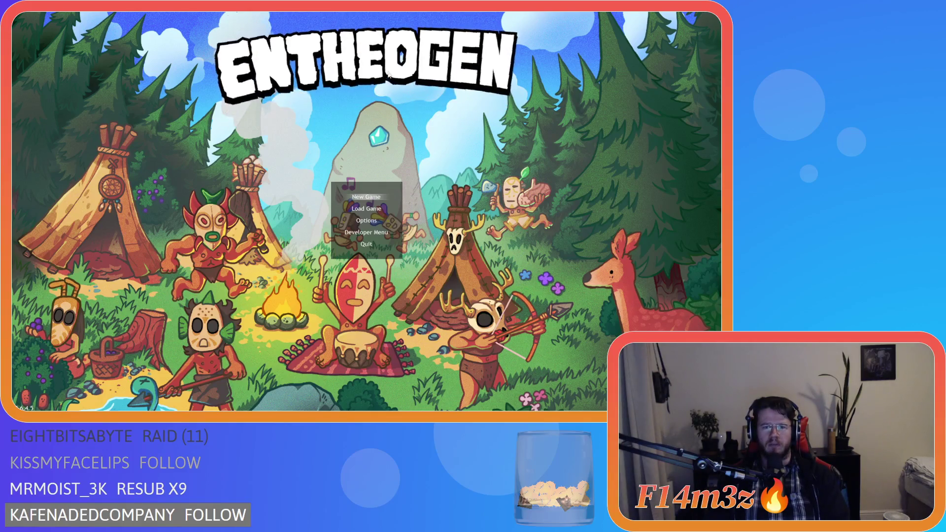
key(Return)
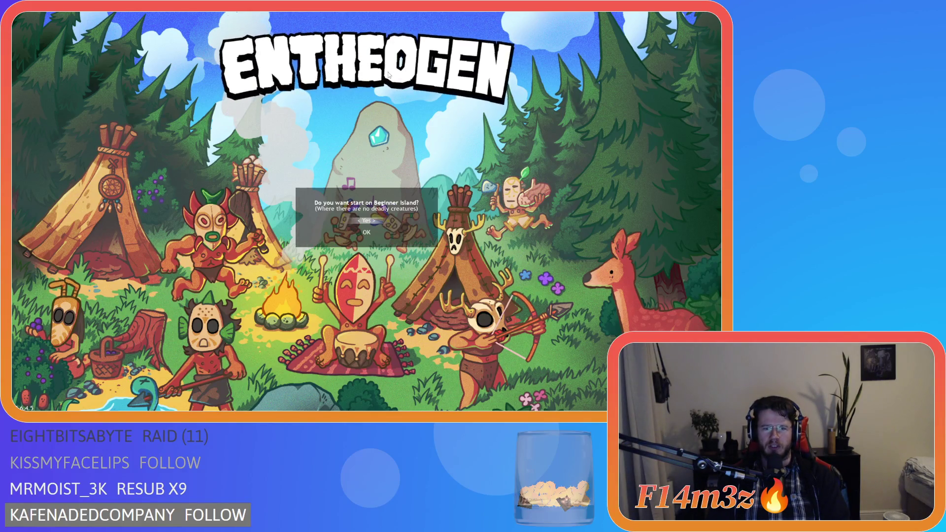
key(Return)
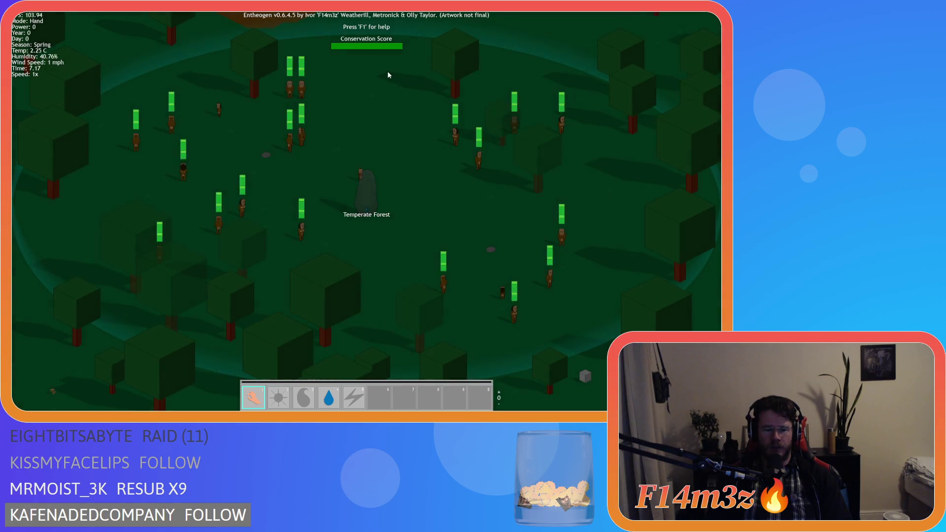
In the Tribe window, deselect all gifts, cycle three followers and move the window lower-left.
key(t)
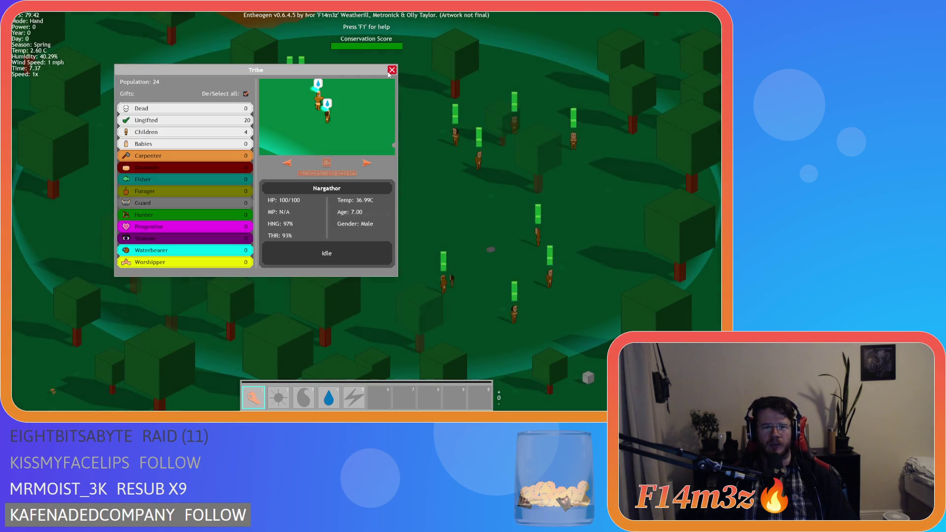
click(245, 94)
click(368, 164)
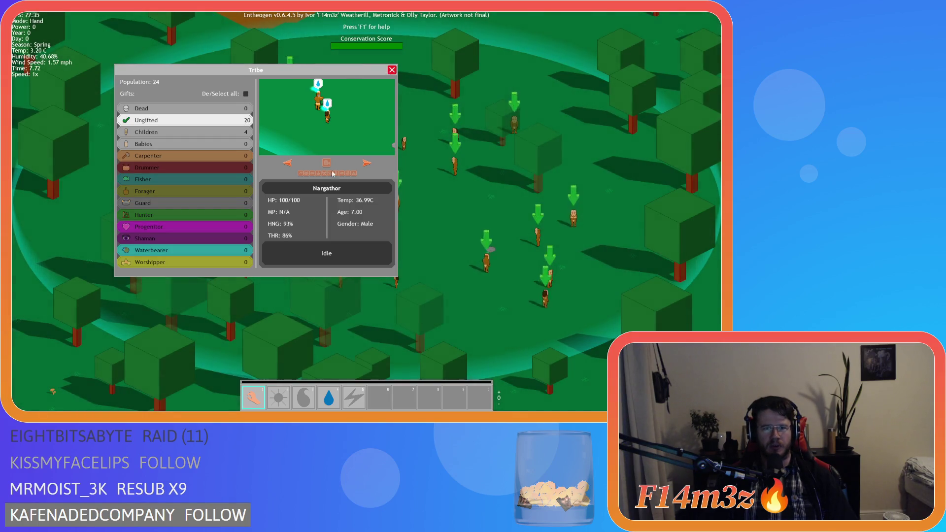
click(367, 163)
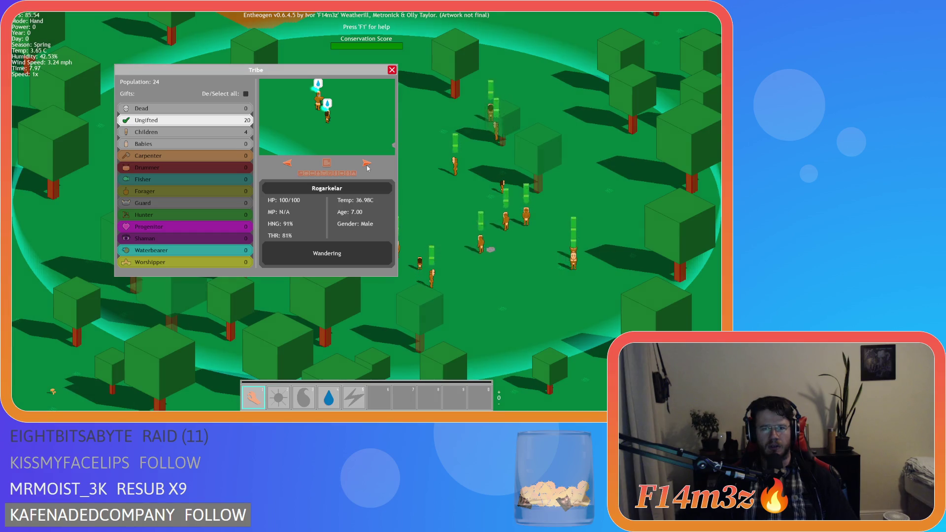
click(368, 164)
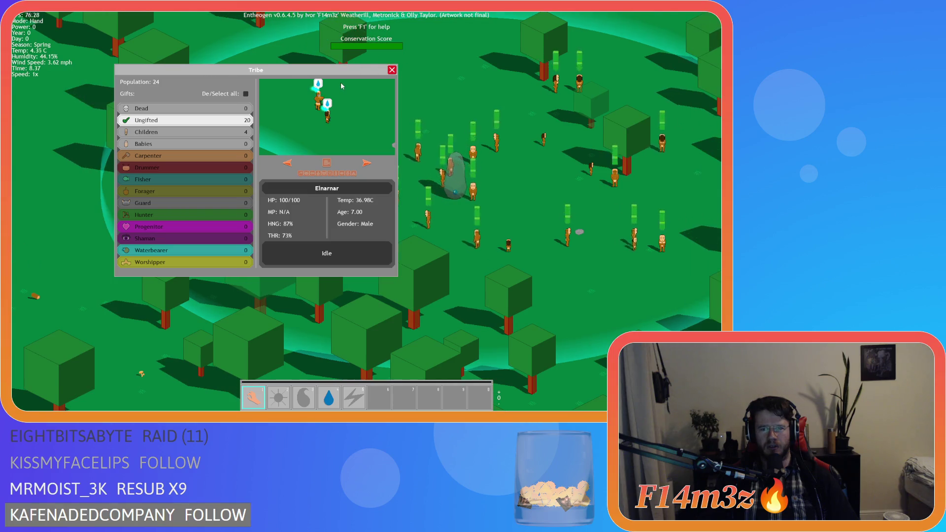
mouse_move(314, 74)
mouse_down()
mouse_move(263, 95)
mouse_move(284, 98)
mouse_move(274, 104)
mouse_move(246, 108)
mouse_move(263, 109)
mouse_move(274, 89)
mouse_move(225, 111)
mouse_move(250, 110)
mouse_up()
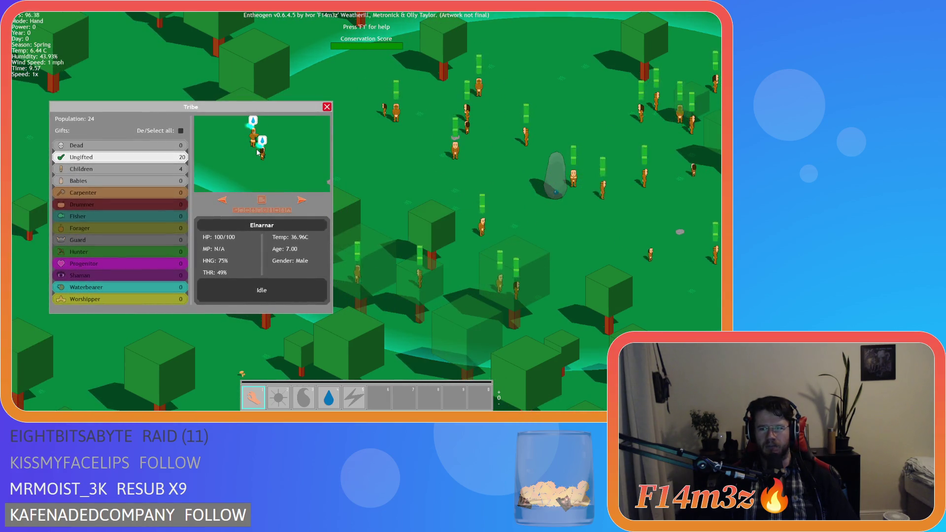
Pan around the map and cycle through three more followers in the Tribe window.
key(a)
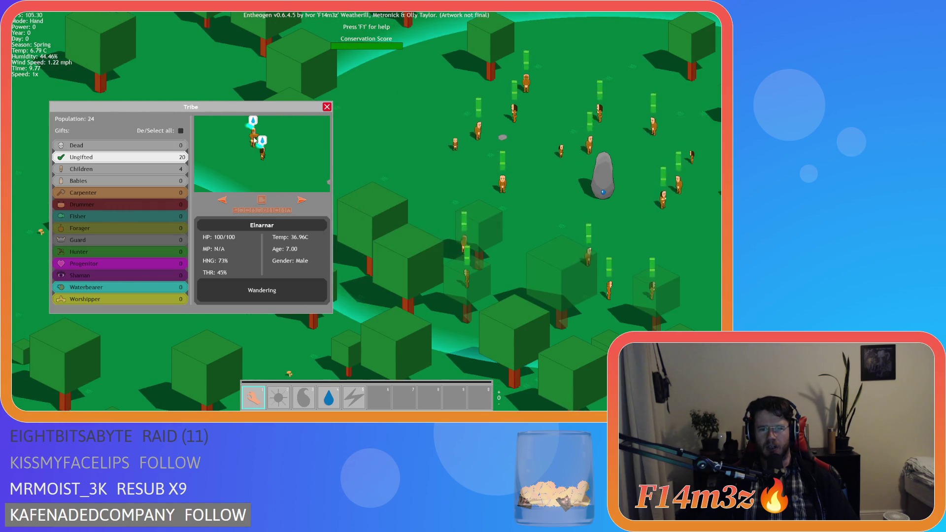
key(d)
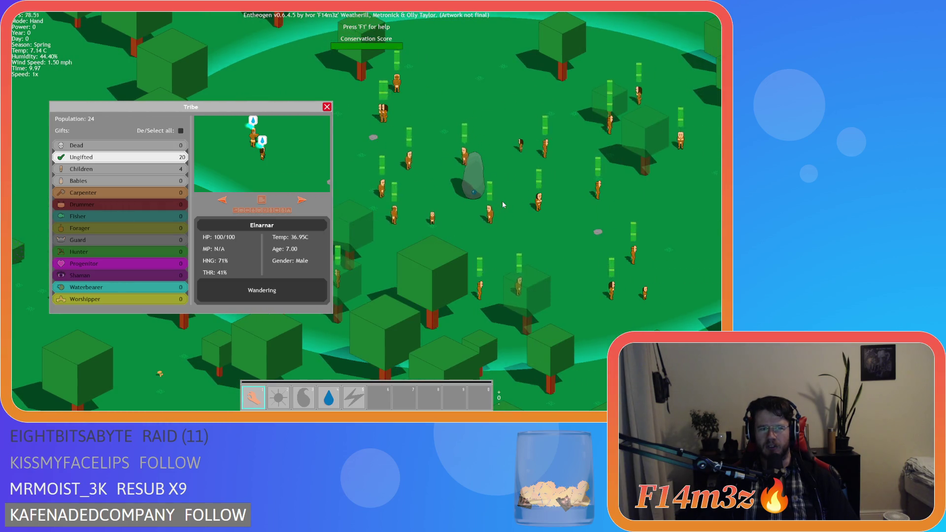
key(a)
key(w)
key(s)
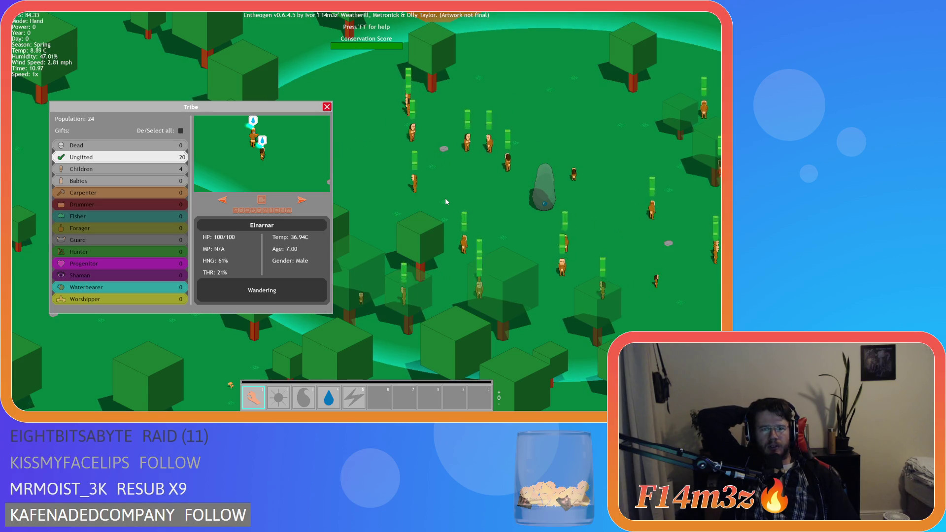
key(a)
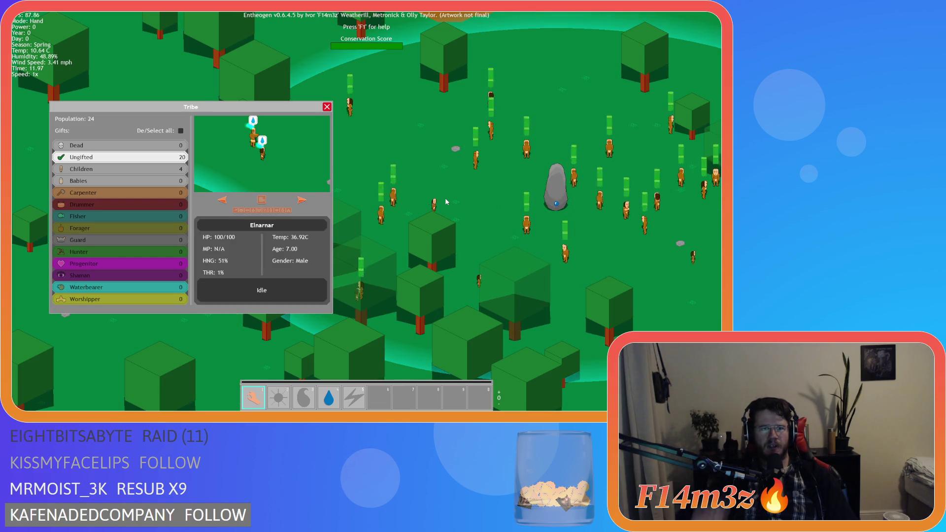
click(302, 200)
click(304, 200)
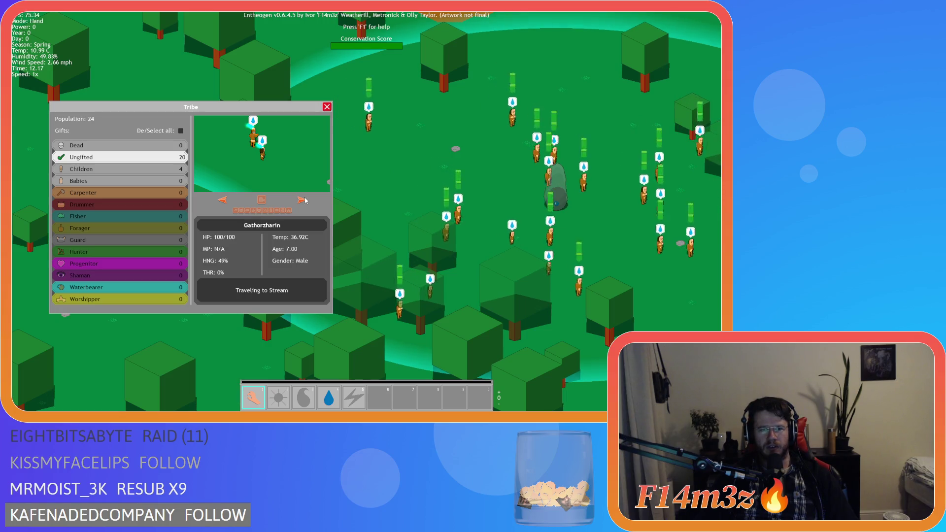
click(301, 200)
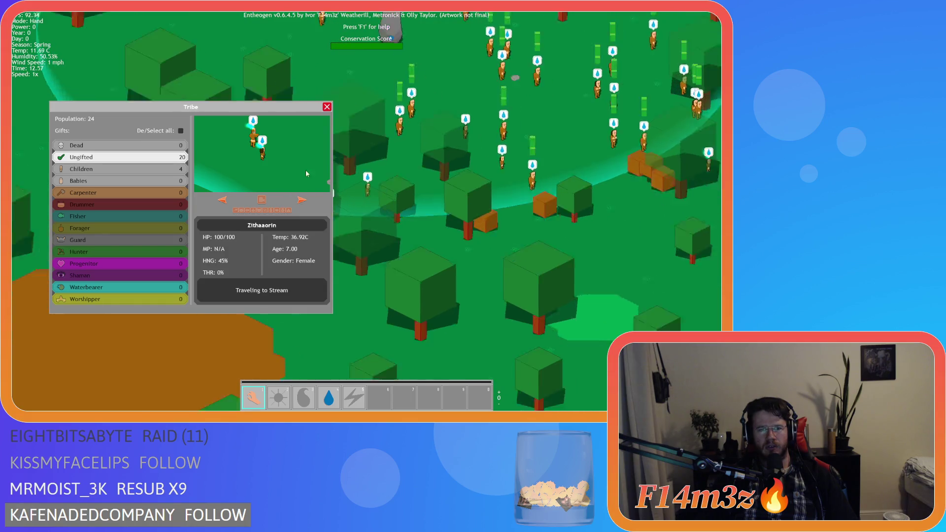
Close the Tribe window and quit the game back to GameMaker.
key(Escape)
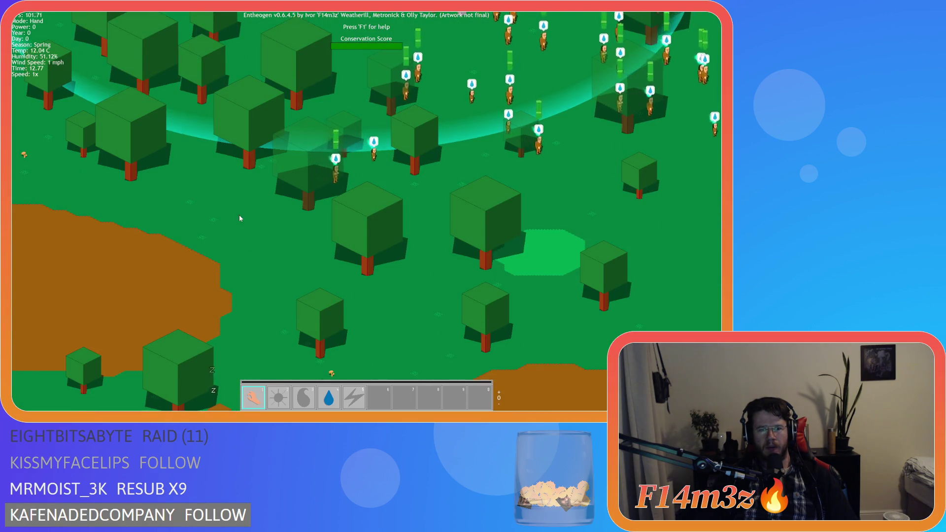
key(d)
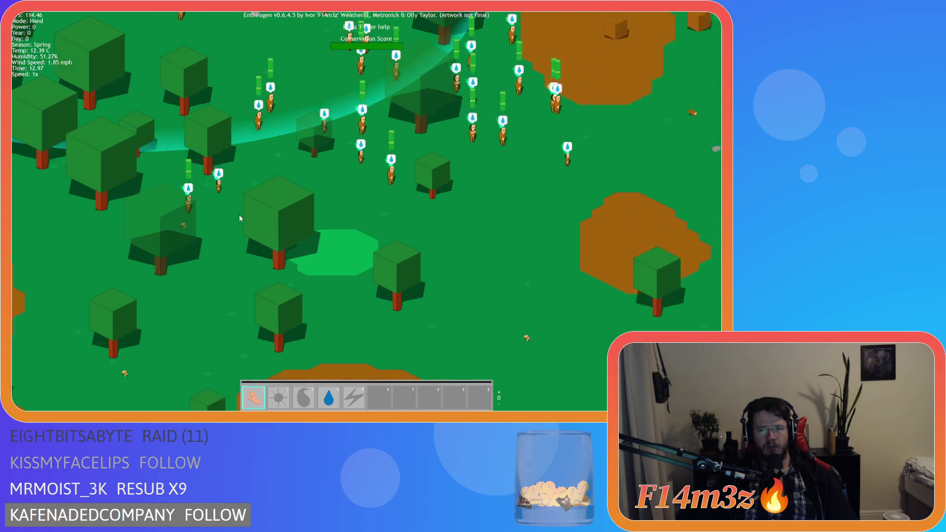
key(Escape)
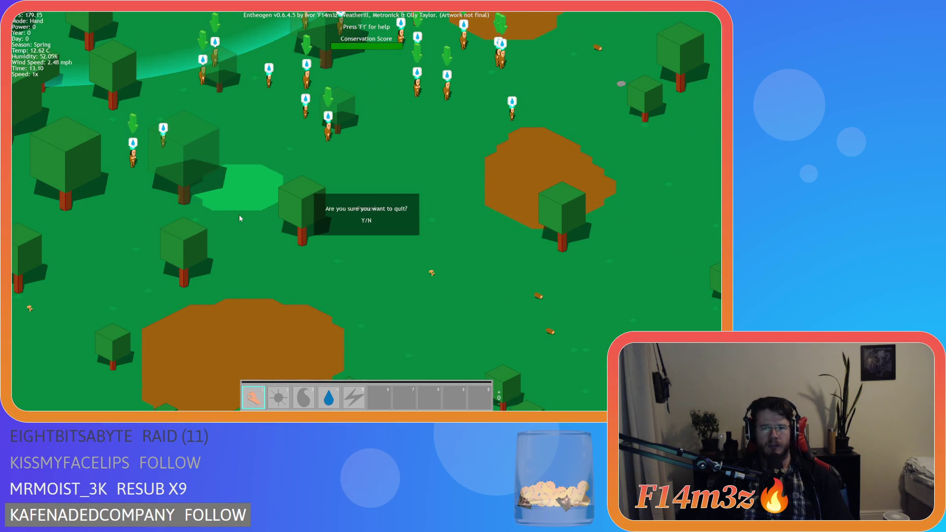
key(y)
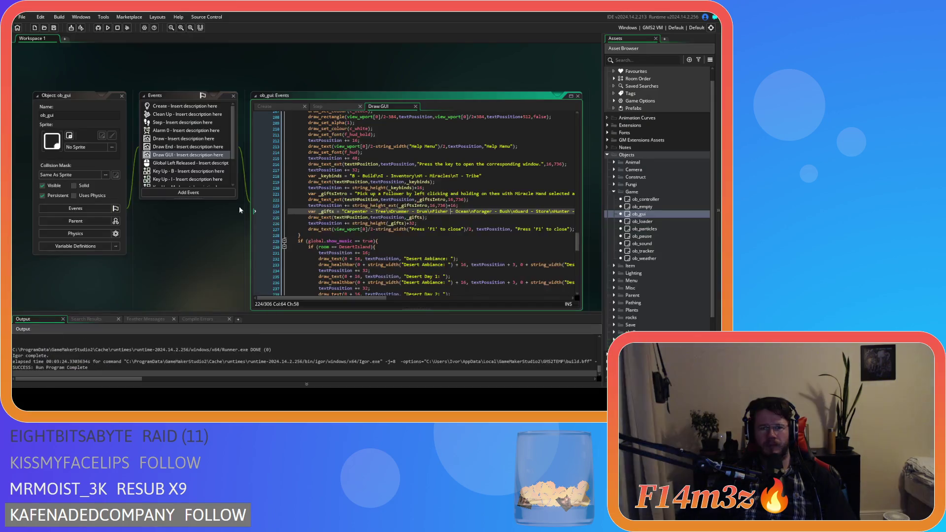
Close all open editors in the workspace and collapse the Game objects folder.
right_click(199, 248)
mouse_move(207, 259)
click(260, 276)
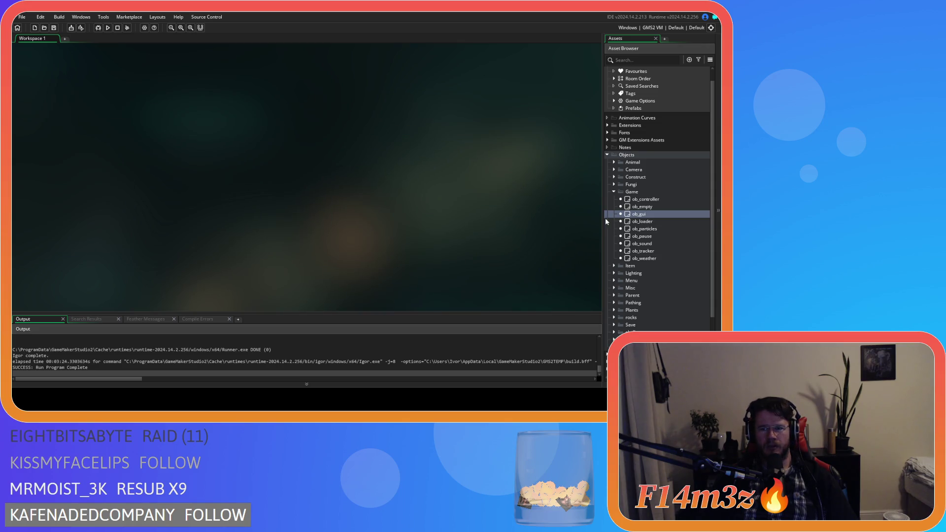
click(614, 191)
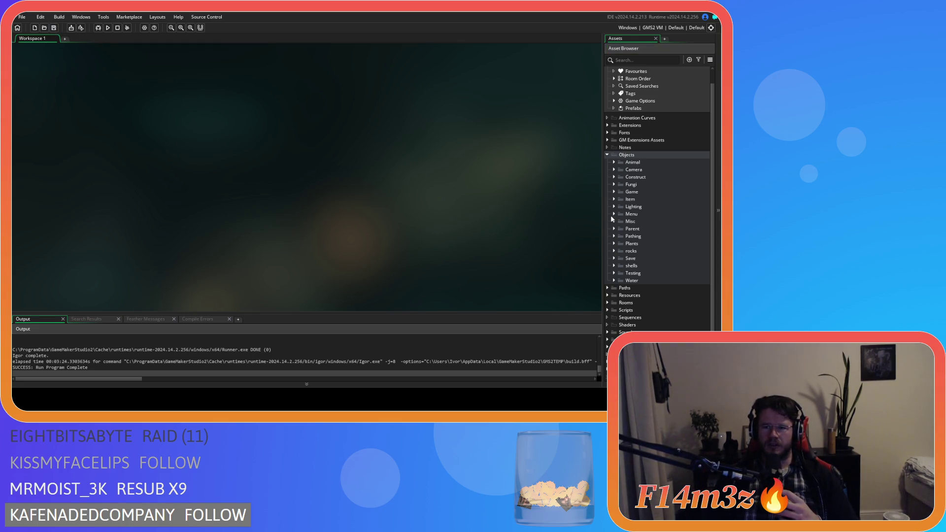
click(614, 191)
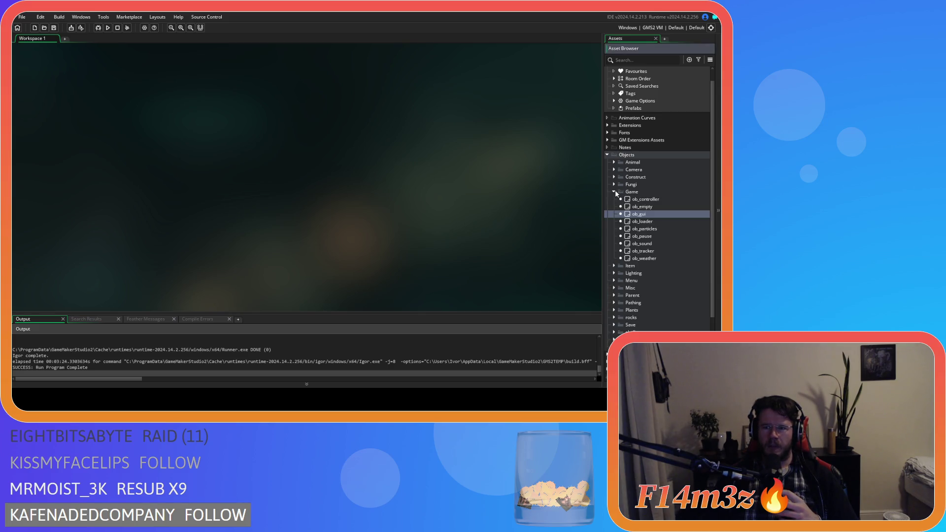
click(614, 191)
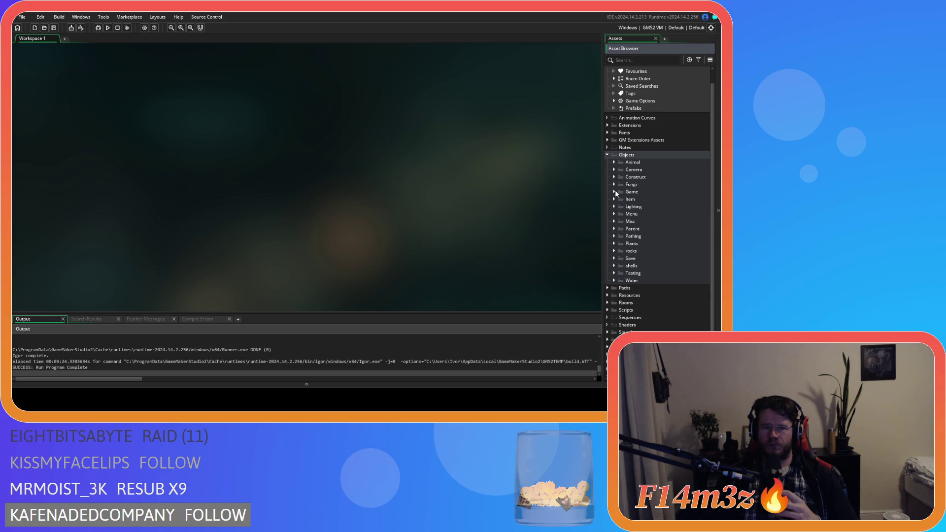
click(615, 191)
click(614, 191)
Expand Scripts > GUI > Tribe and open sc_windowTribe in the code editor.
click(608, 310)
scroll(606, 295, down, 7)
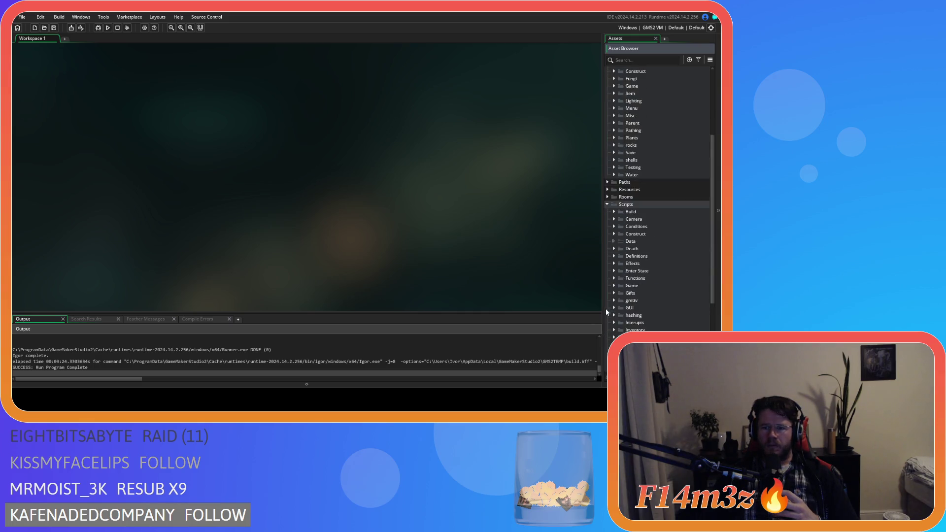
click(615, 248)
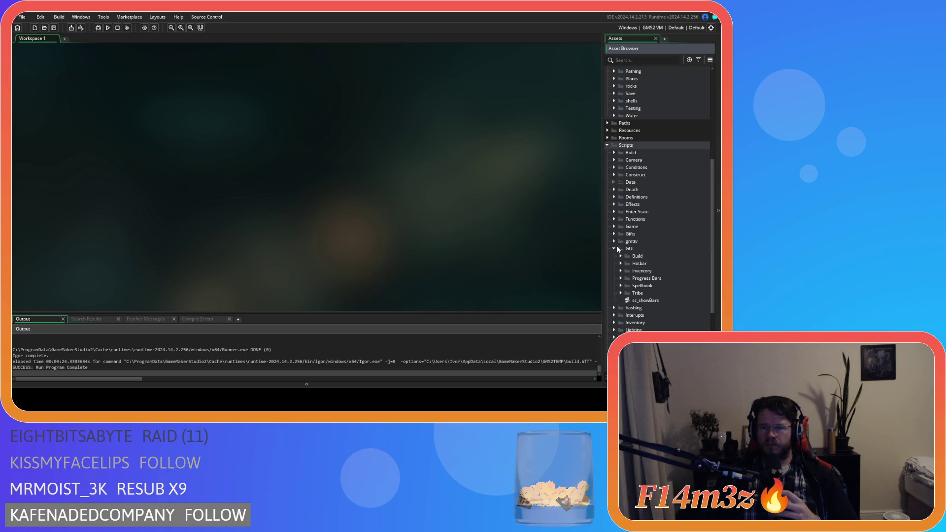
click(621, 293)
scroll(623, 291, down, 1)
click(627, 271)
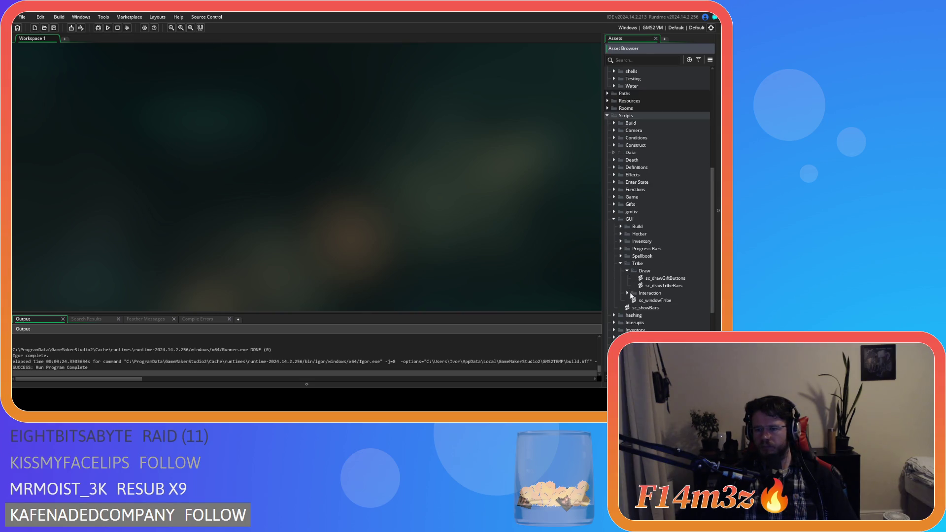
double_click(646, 300)
click(628, 271)
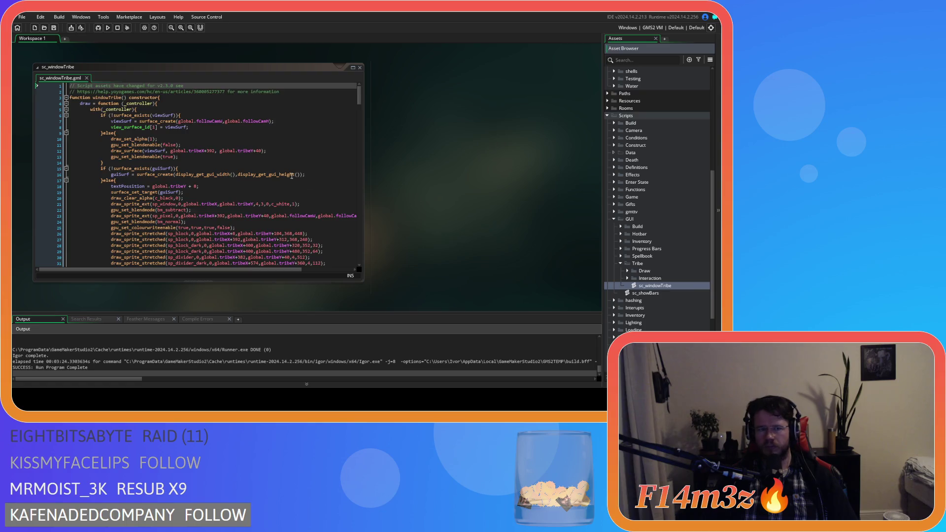
scroll(292, 176, down, 5)
scroll(292, 176, down, 5)
scroll(361, 129, down, 4)
drag(362, 128, 362, 105)
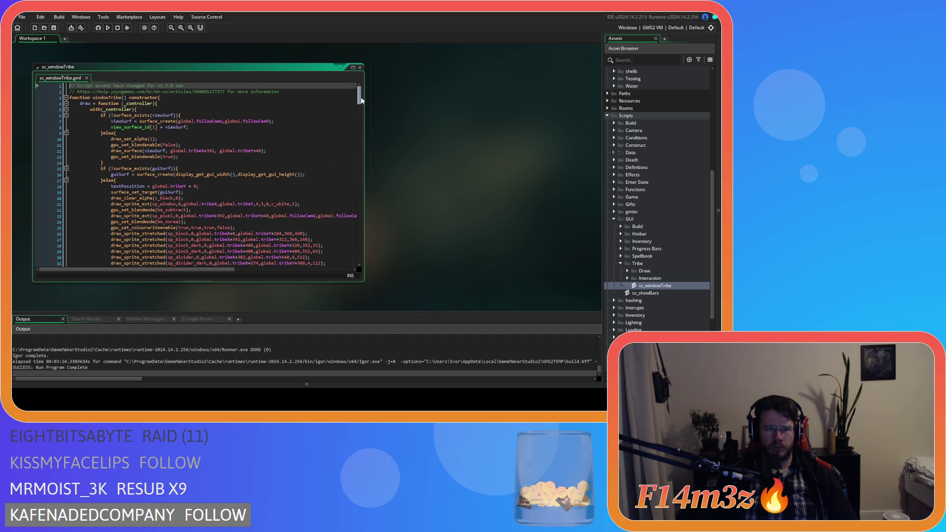
Inspect the draw_set_alpha and draw_surface lines near the top of sc_windowTribe.
click(154, 151)
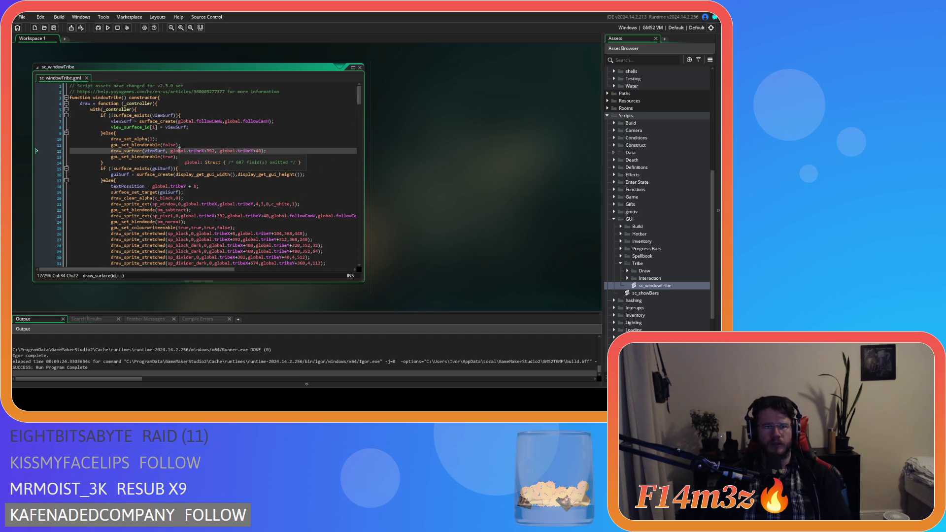
click(162, 139)
click(188, 146)
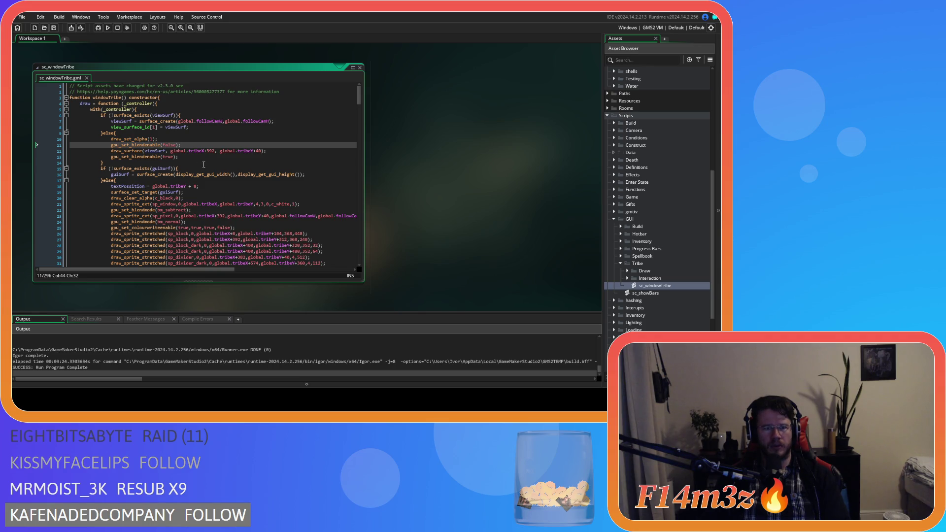
scroll(204, 164, down, 1)
click(194, 142)
click(193, 130)
mouse_move(138, 130)
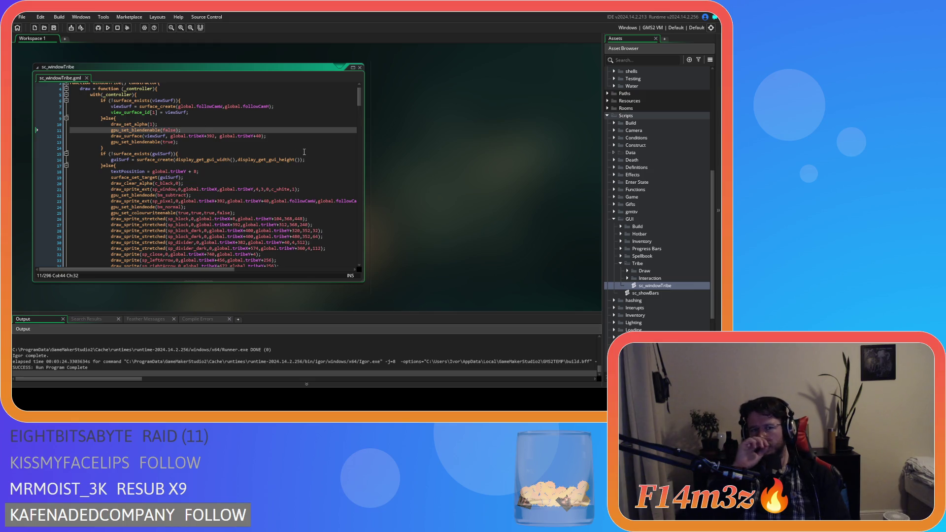
key(Up)
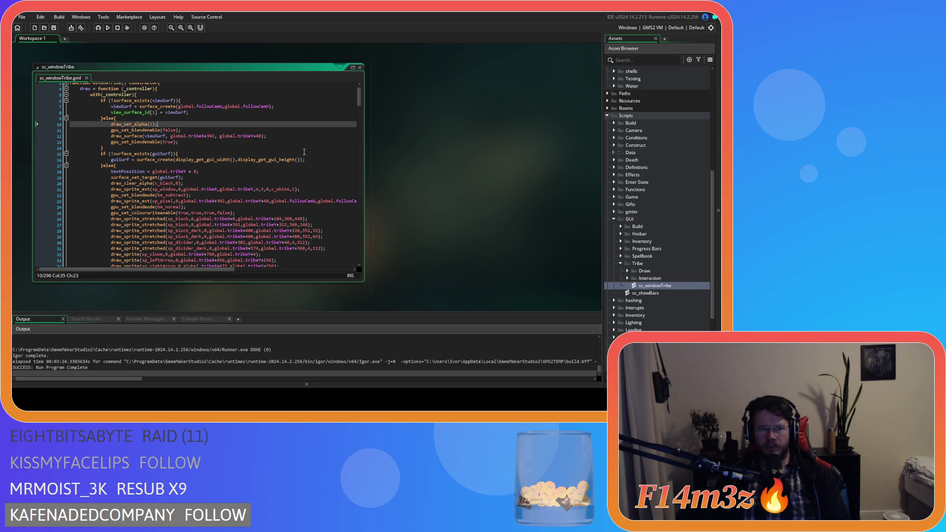
Add draw_clear_alpha(c_black,0) under draw_set_alpha(1), save, and run the game.
click(196, 187)
click(110, 184)
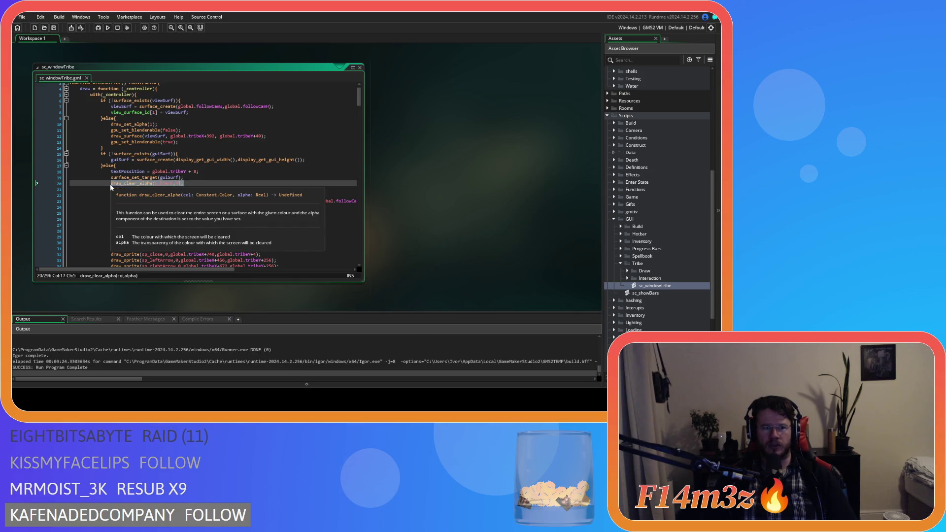
click(187, 125)
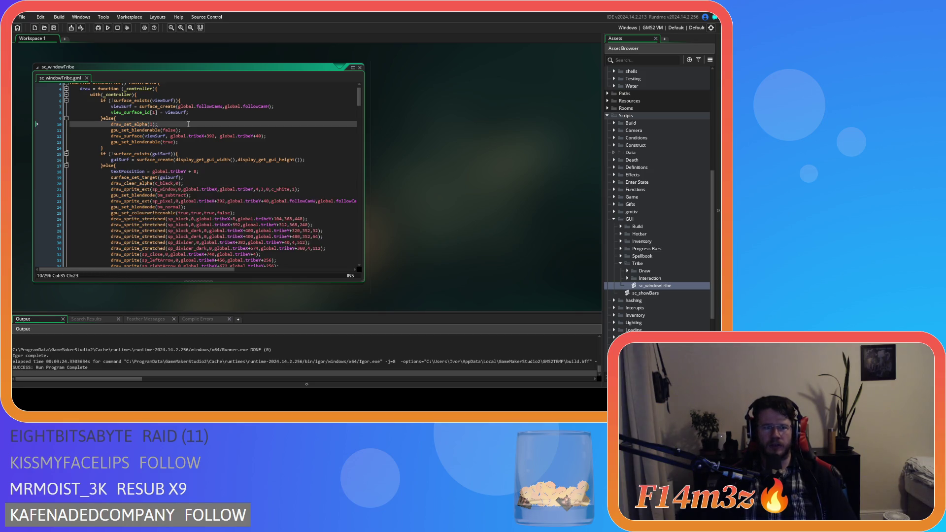
key(Return)
key(ctrl+s)
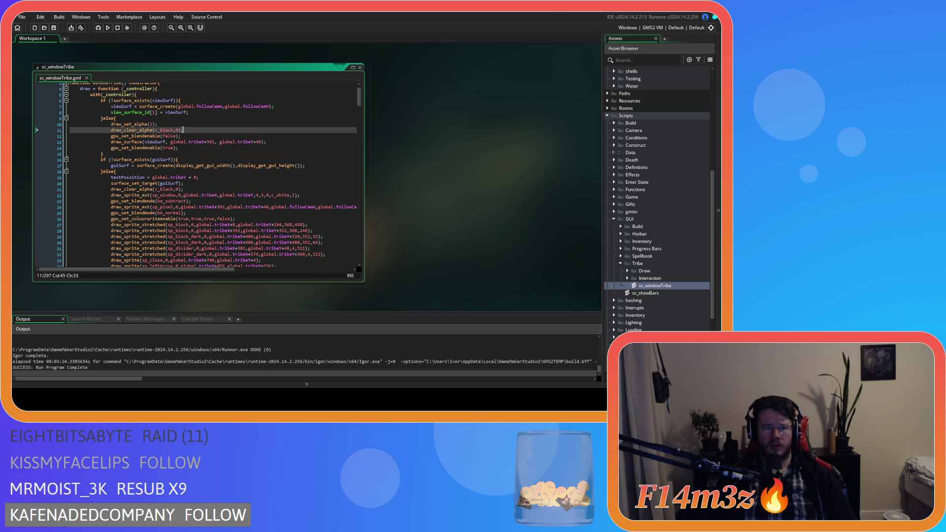
key(F5)
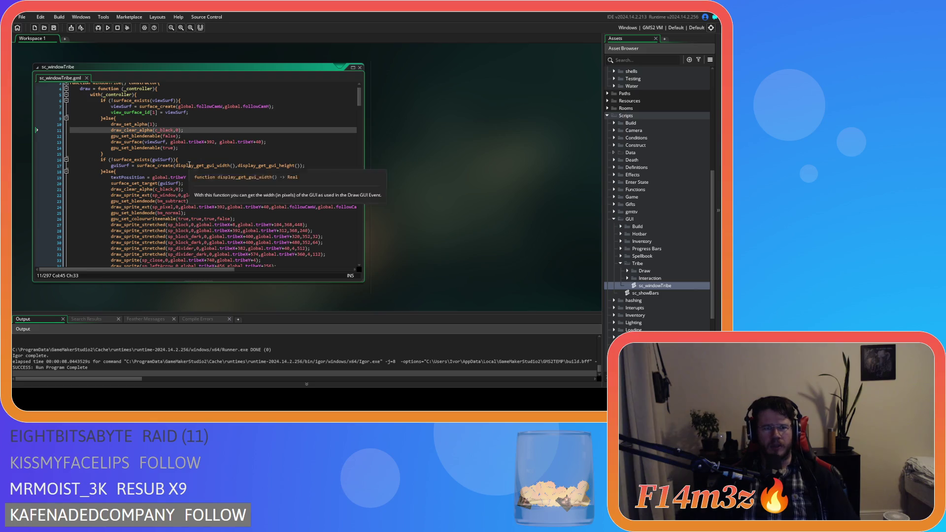
Insert surface_set_target(viewSurf); on a new line after draw_set_alpha(1).
scroll(213, 165, down, 3)
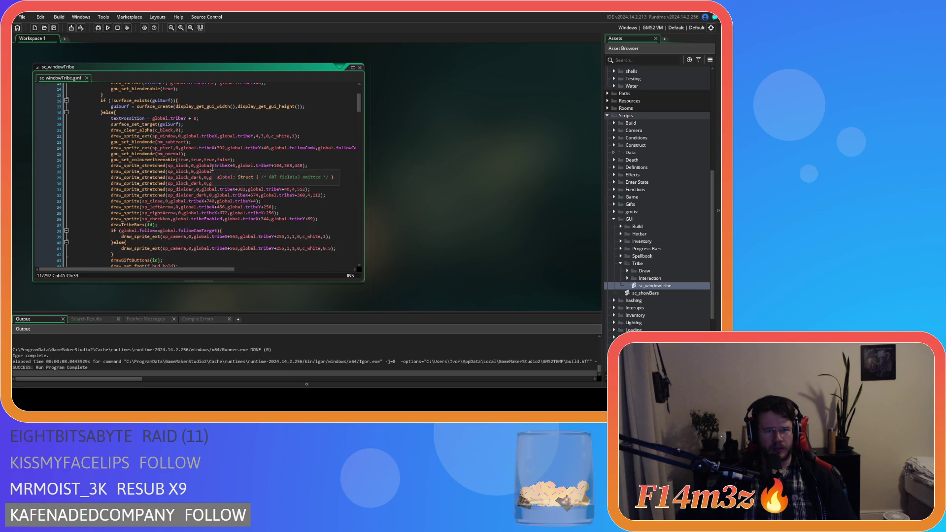
scroll(213, 168, up, 3)
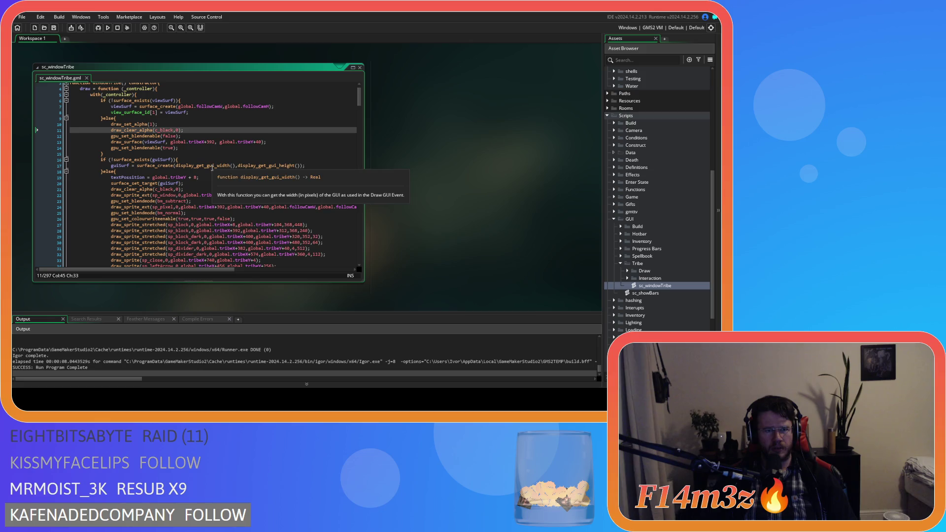
click(158, 141)
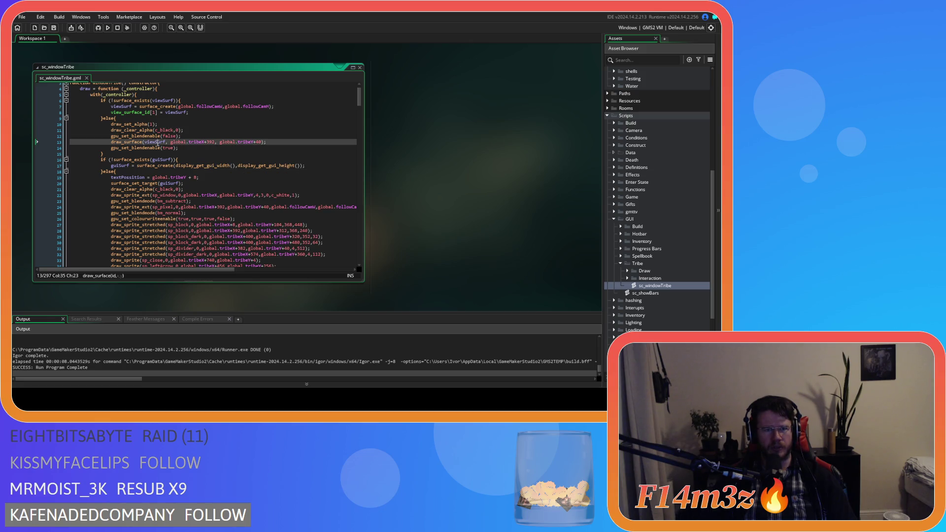
click(146, 112)
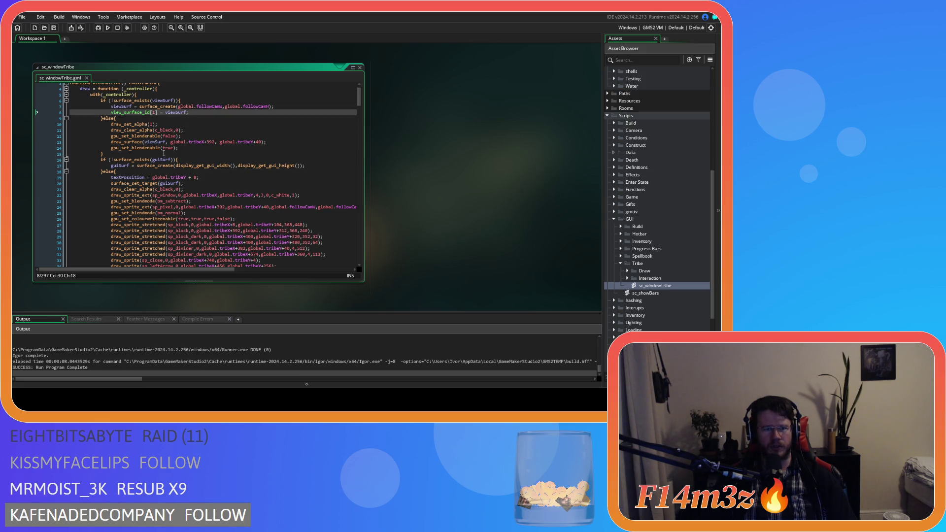
scroll(228, 191, down, 2)
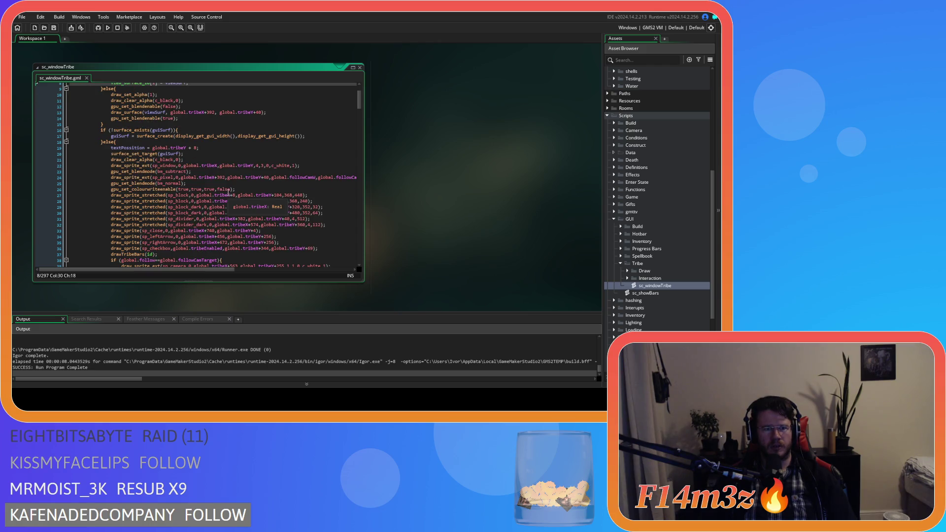
click(195, 106)
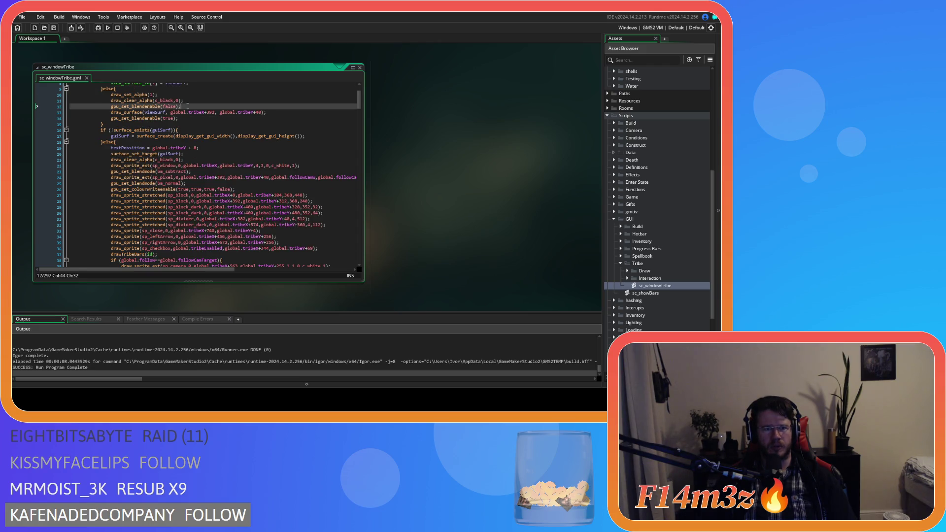
drag(184, 154, 112, 155)
key(ctrl+c)
scroll(196, 148, up, 2)
click(195, 125)
key(Return)
key(ctrl+v)
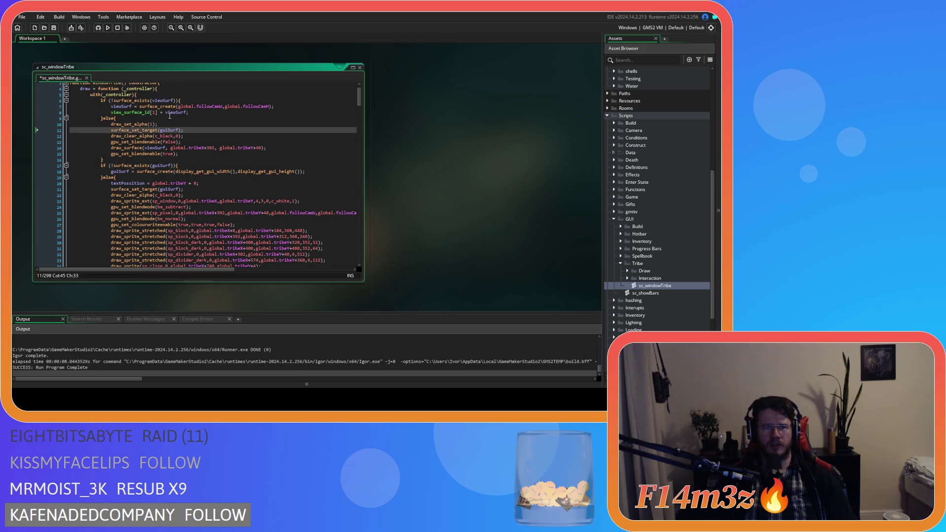
click(166, 130)
double_click(167, 130)
text(viewSurf)
key(End)
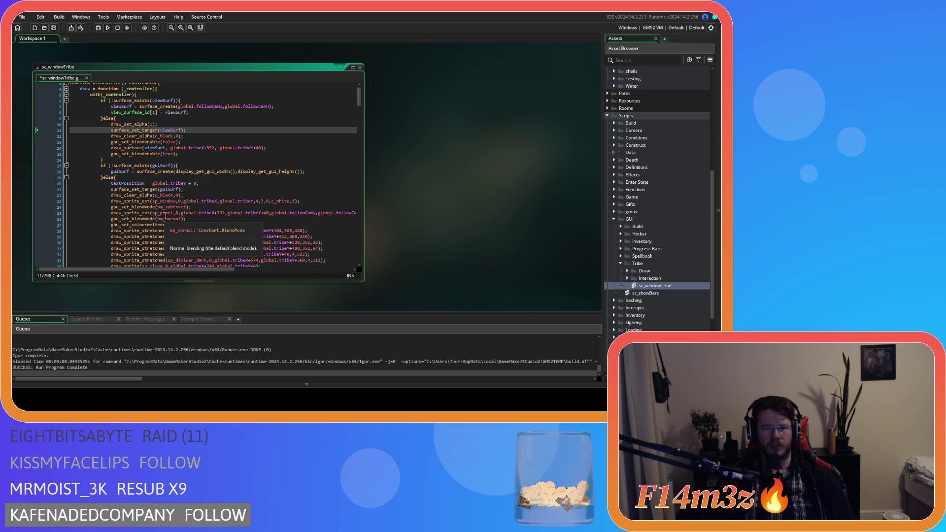
Add surface_reset_target(); after the draw_clear_alpha line, save, and rebuild the game.
scroll(168, 213, down, 6)
scroll(170, 208, down, 3)
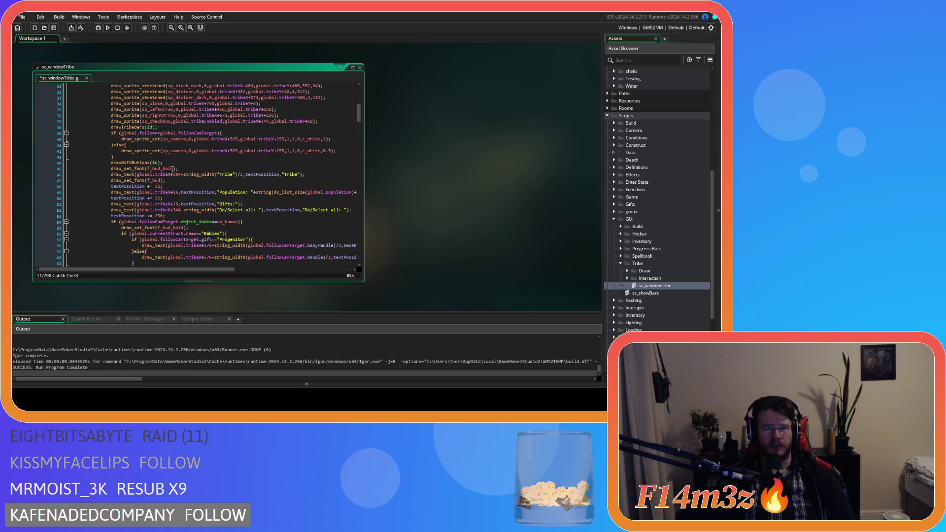
scroll(183, 171, down, 19)
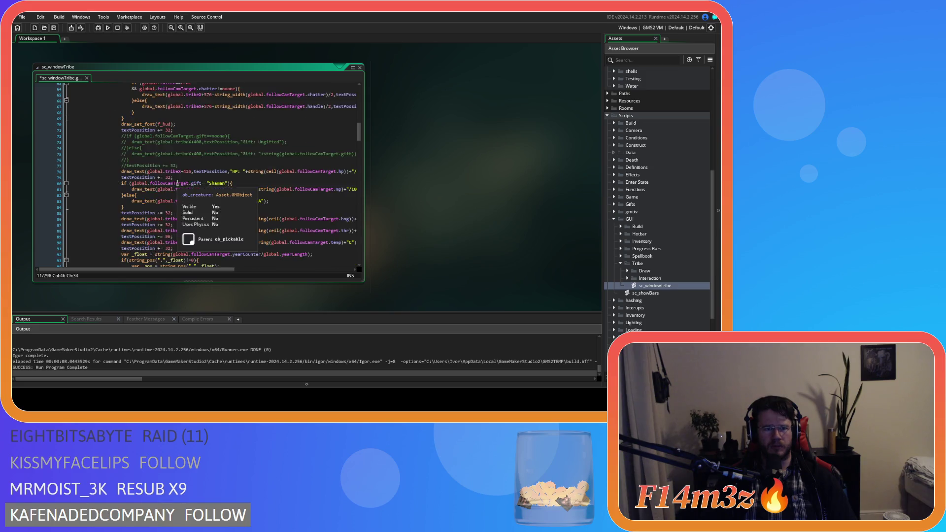
click(172, 201)
key(shift+Home)
scroll(199, 185, up, 20)
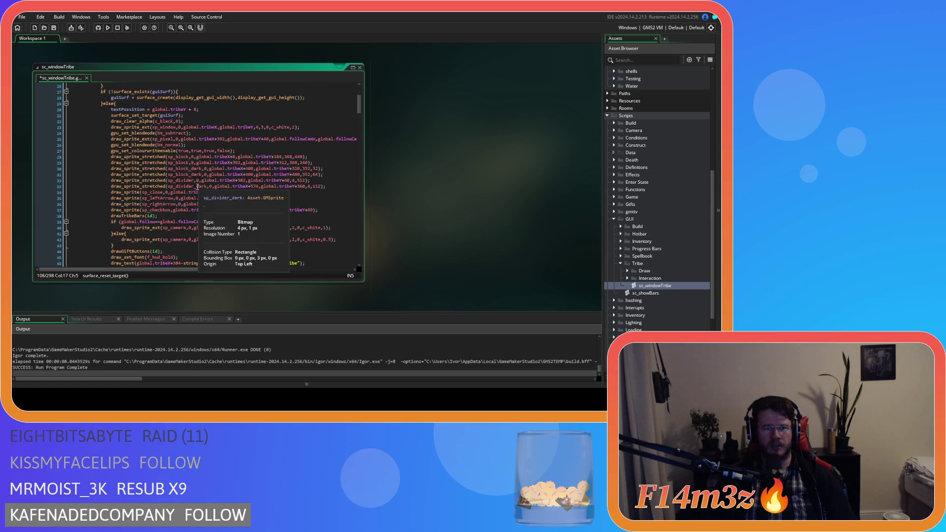
click(199, 158)
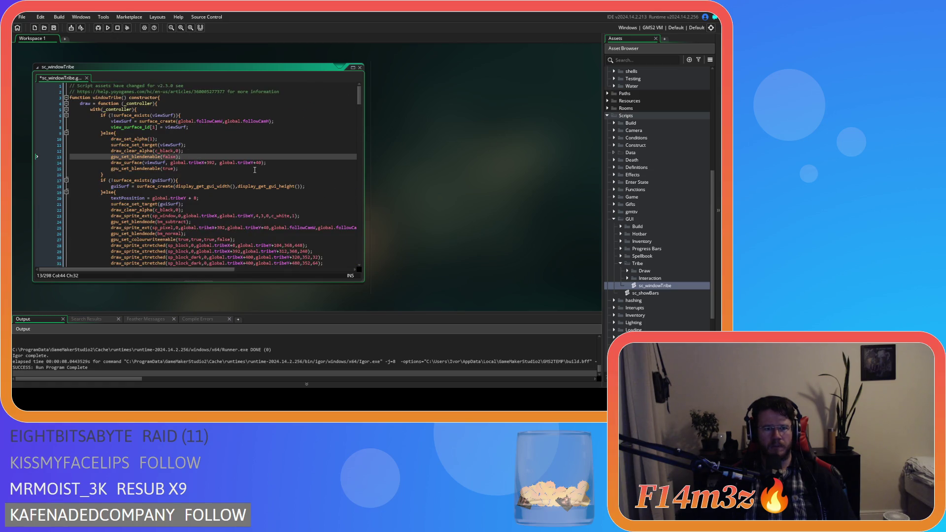
key(Up)
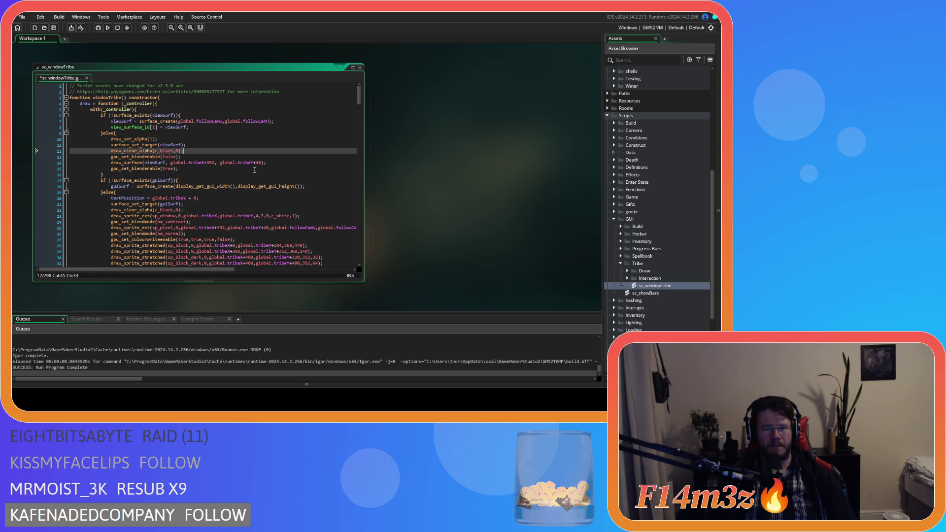
key(Return)
text(surface_reset_target();)
key(ctrl+s)
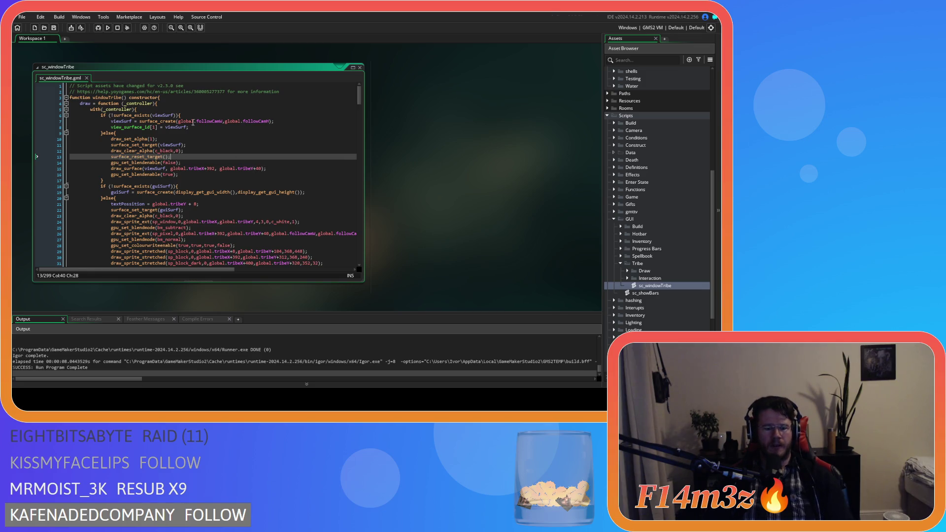
key(F5)
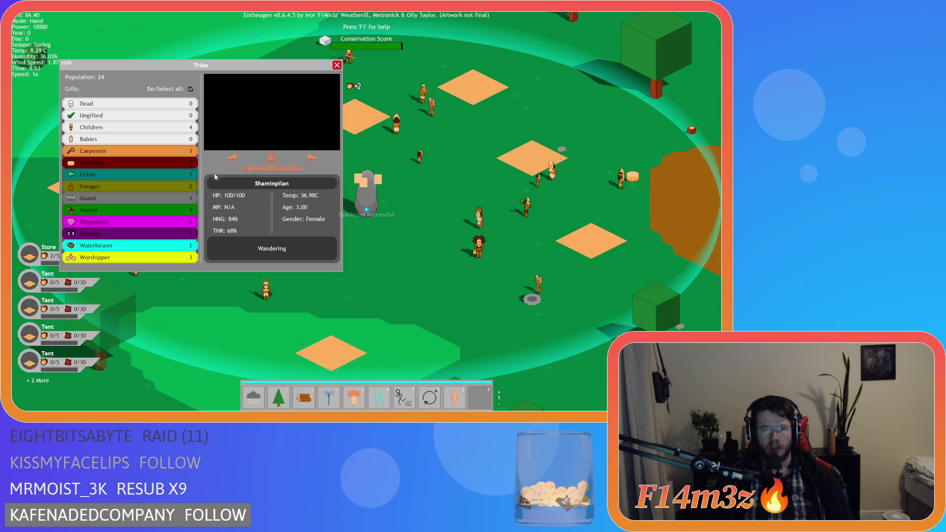
Drag the Tribe panel further right and bring up the game's quit prompt.
drag(245, 67, 300, 75)
key(Escape)
key(Escape)
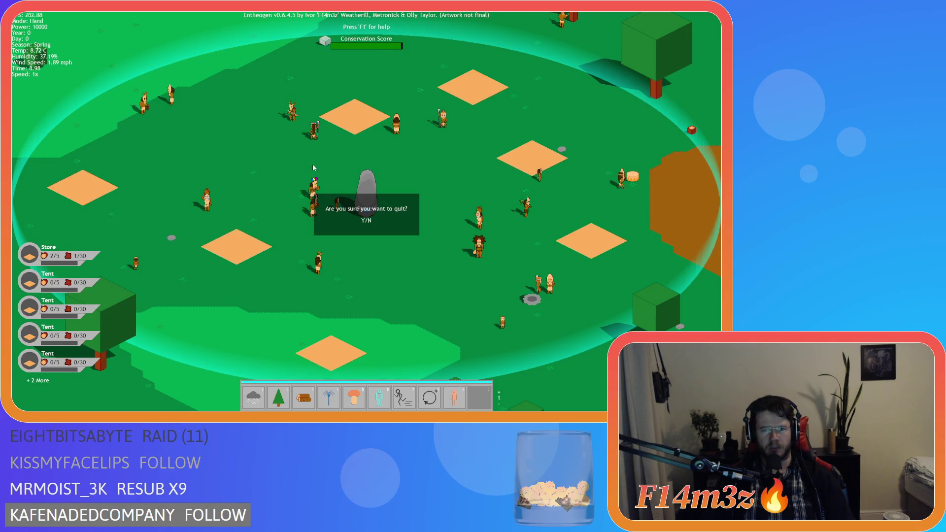
key(Escape)
key(Escape)
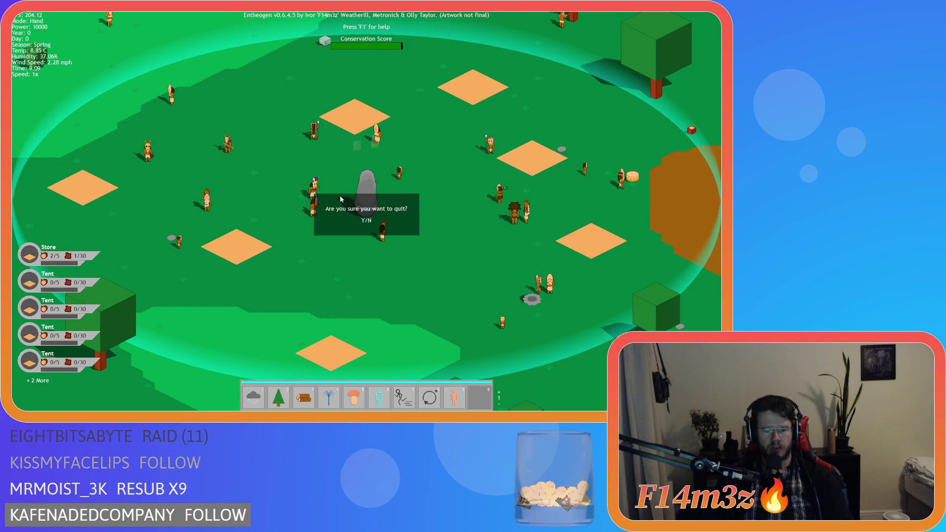
Comment out the gpu_set_blendenable calls on lines 14 and 16 and rerun the game.
key(y)
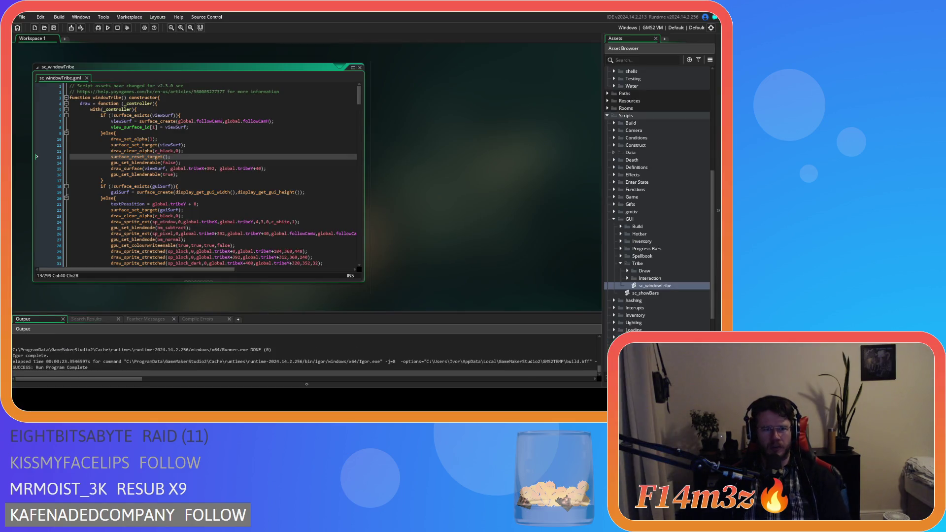
click(201, 160)
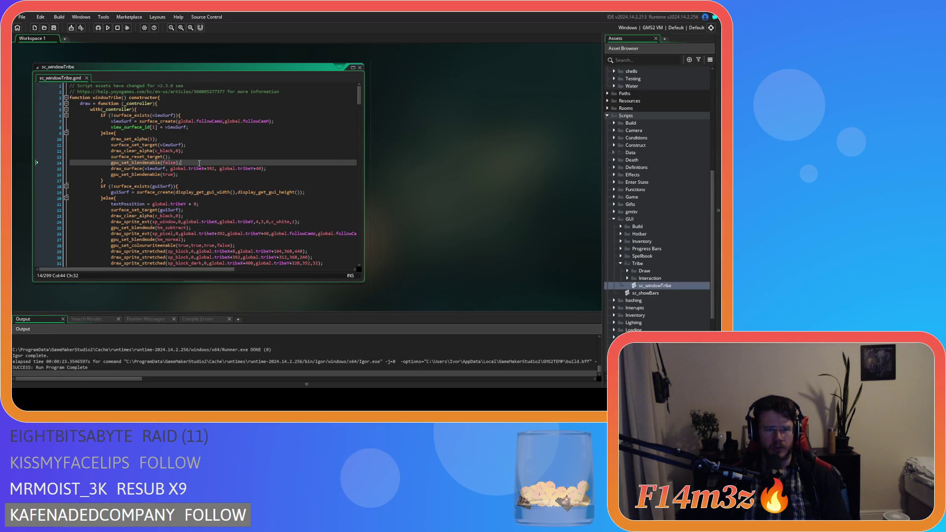
key(ctrl+k)
click(199, 175)
key(ctrl+k)
key(F5)
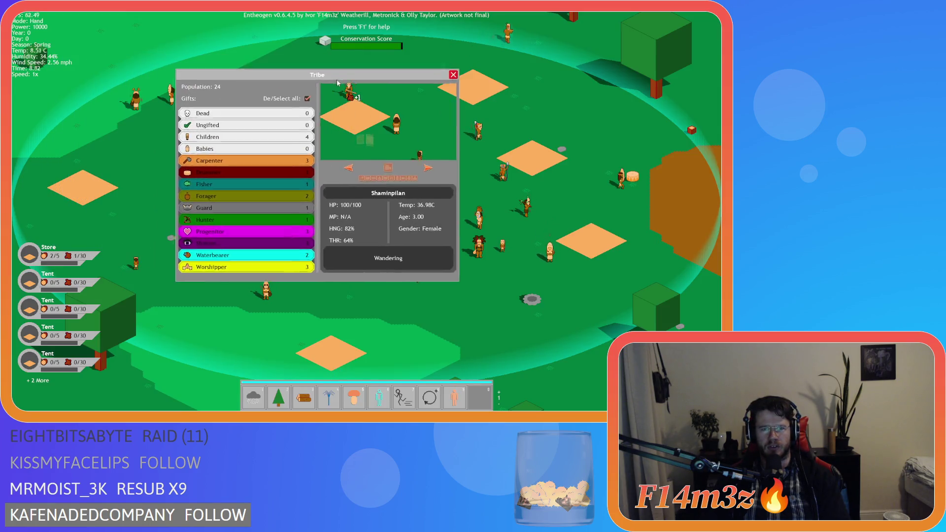
mouse_move(337, 83)
mouse_down()
mouse_move(428, 176)
mouse_move(385, 174)
mouse_move(248, 92)
mouse_move(260, 61)
mouse_move(200, 66)
mouse_move(244, 87)
mouse_up()
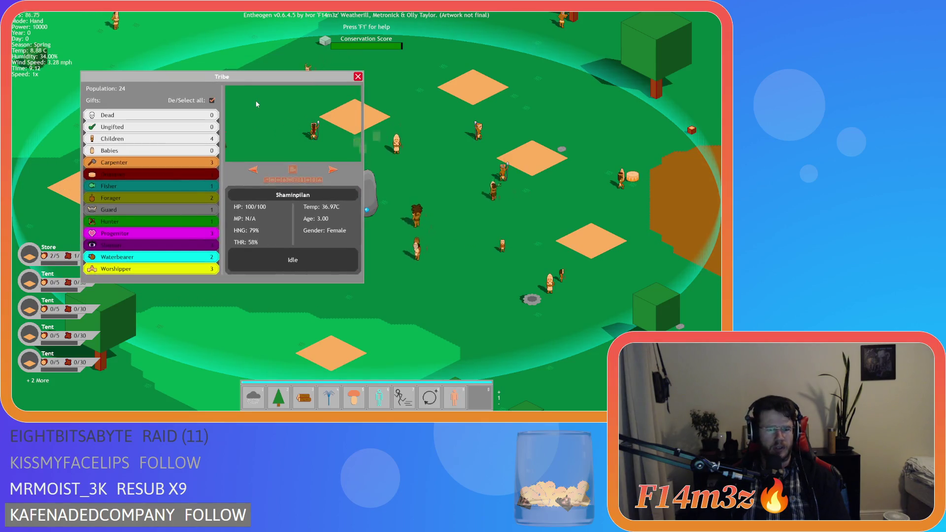
Quit the test build and return the caret to line 14 of sc_windowTribe.
key(Escape)
key(Escape)
key(y)
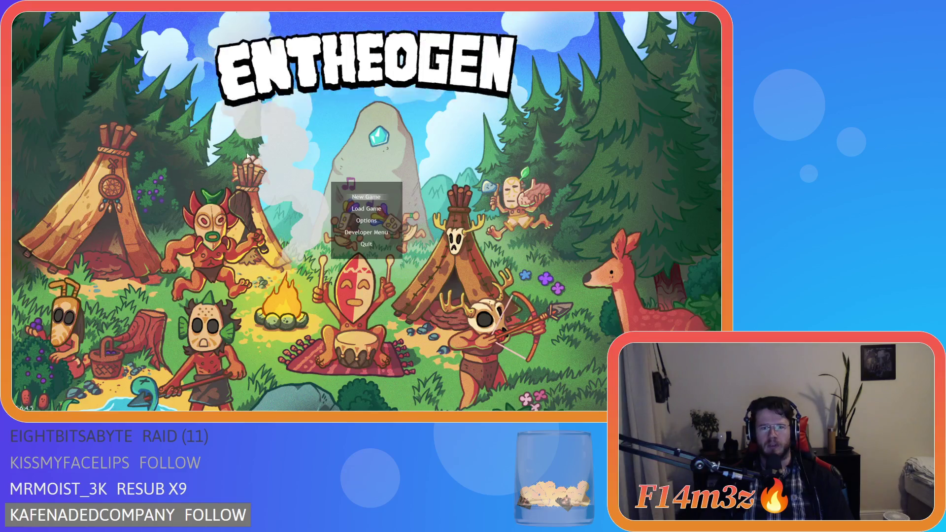
click(252, 161)
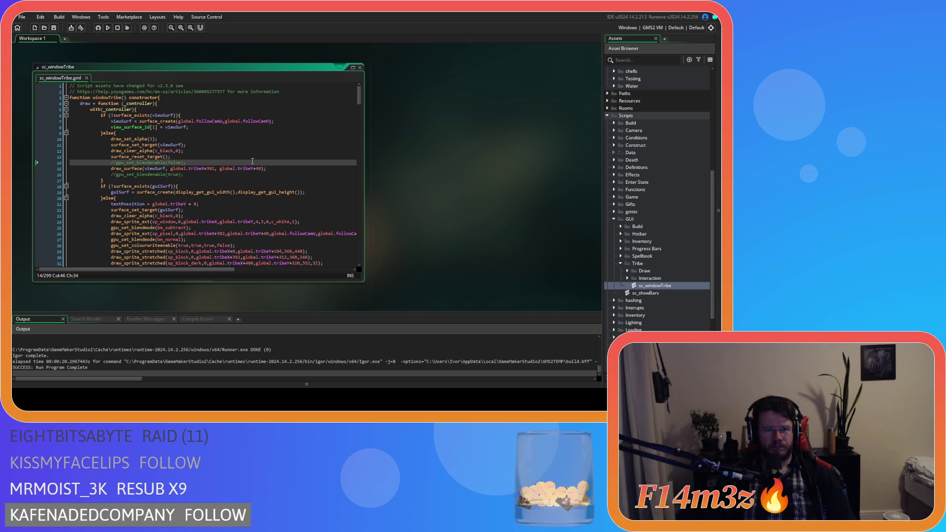
Toggle the comment on line 14's gpu_set_blendenable call and save the script.
click(188, 176)
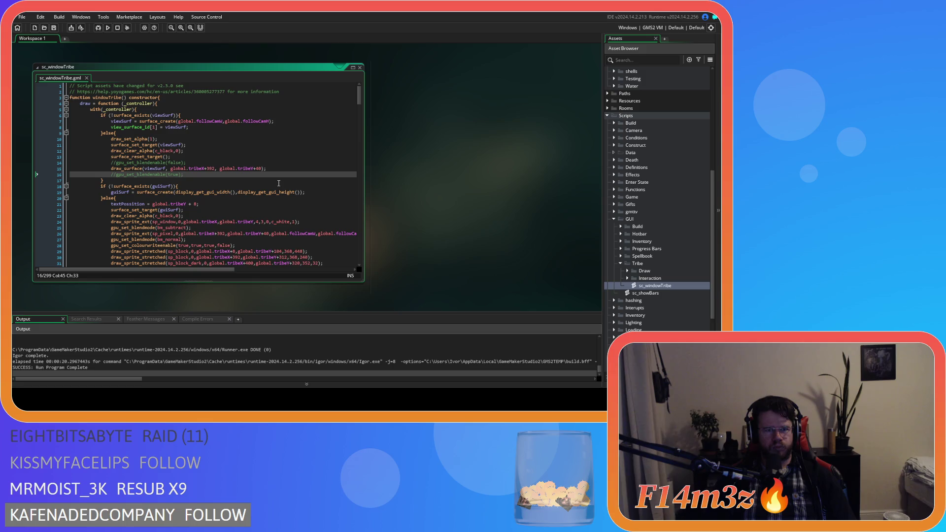
scroll(243, 180, down, 3)
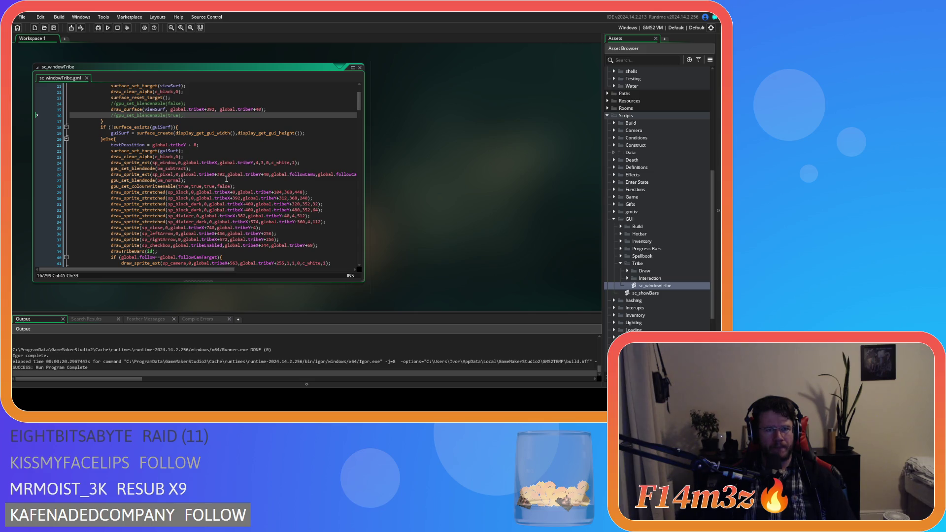
scroll(227, 179, down, 5)
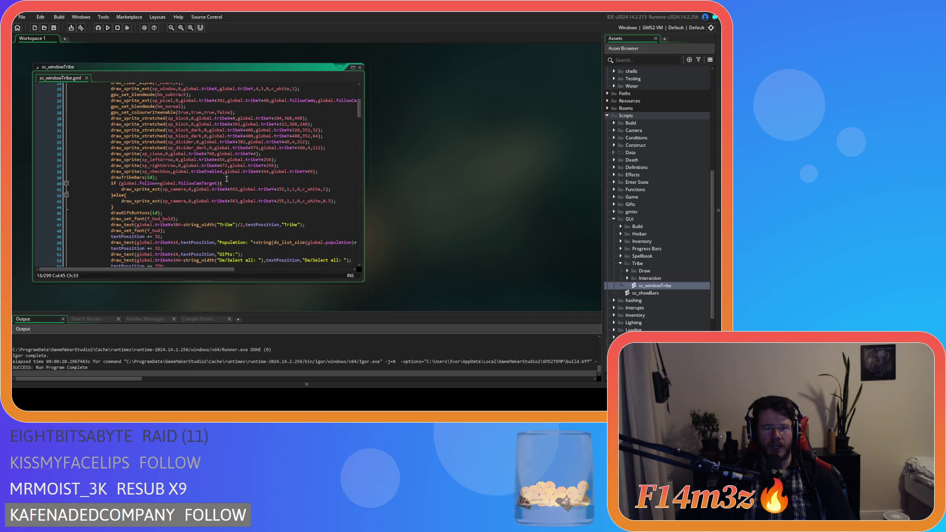
scroll(226, 179, up, 7)
click(236, 133)
key(ctrl+k)
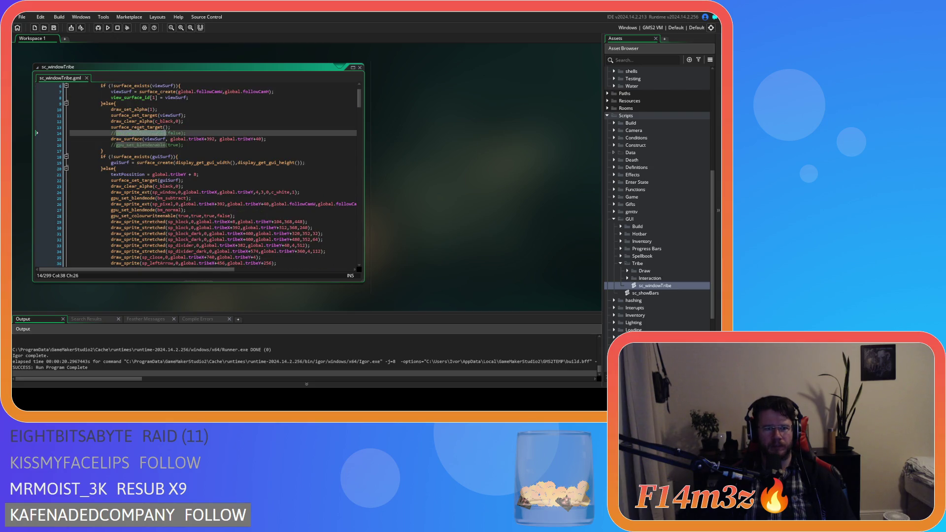
key(ctrl+s)
Search sc_windowTribe for gpu_set_blendenable and step through its matches.
double_click(140, 134)
key(ctrl+f)
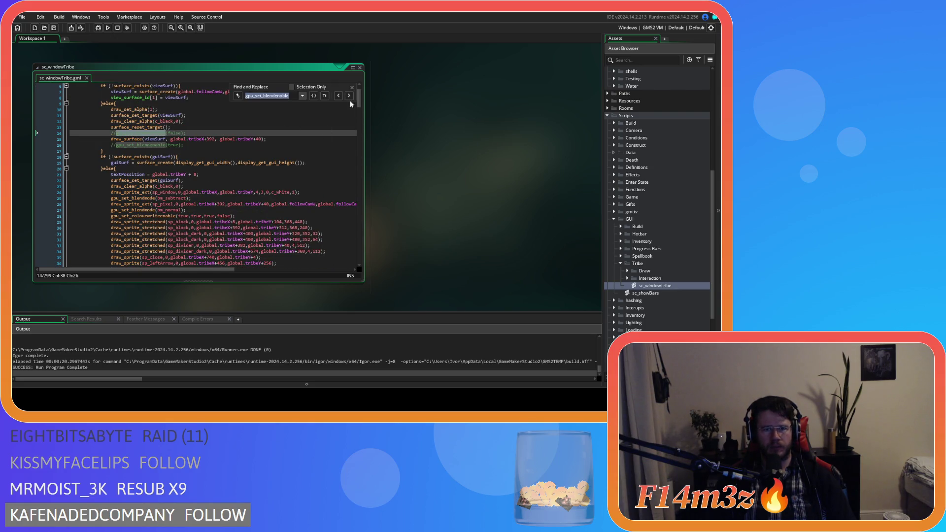
click(349, 96)
click(349, 96)
Close the search panel, uncomment the gpu_set_blendenable lines and save sc_windowTribe.
click(349, 95)
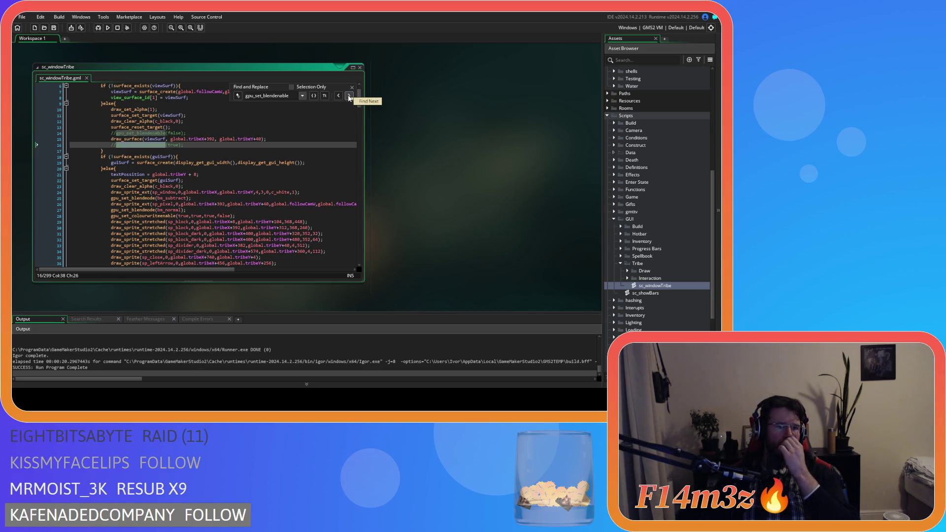
click(352, 87)
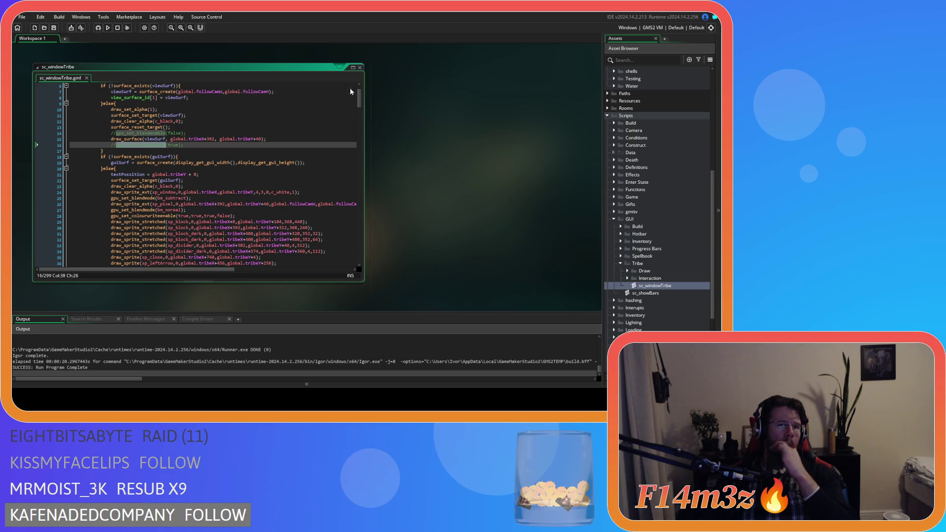
key(ctrl+shift+k)
click(218, 130)
key(ctrl+shift+k)
key(ctrl+s)
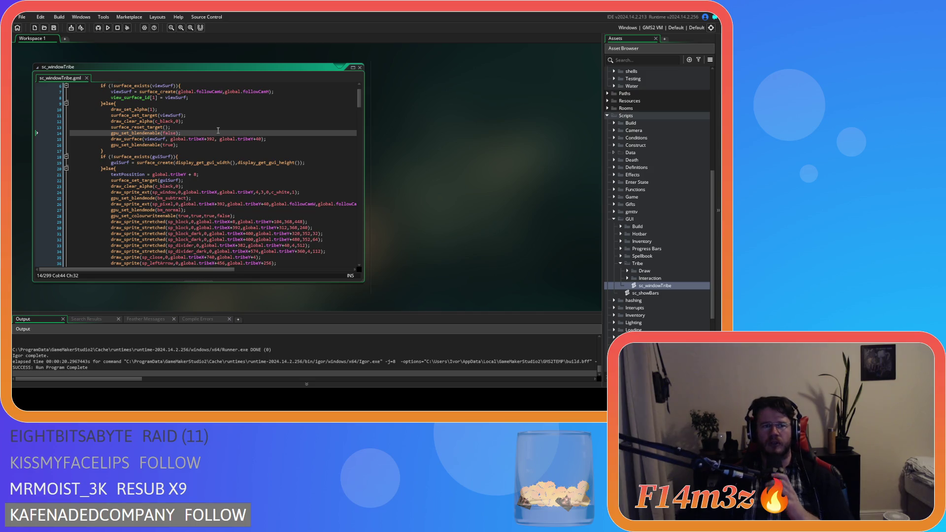
Inspect the gpu_set_blendenable(false) statement on line 14 and its parameter hint.
click(194, 123)
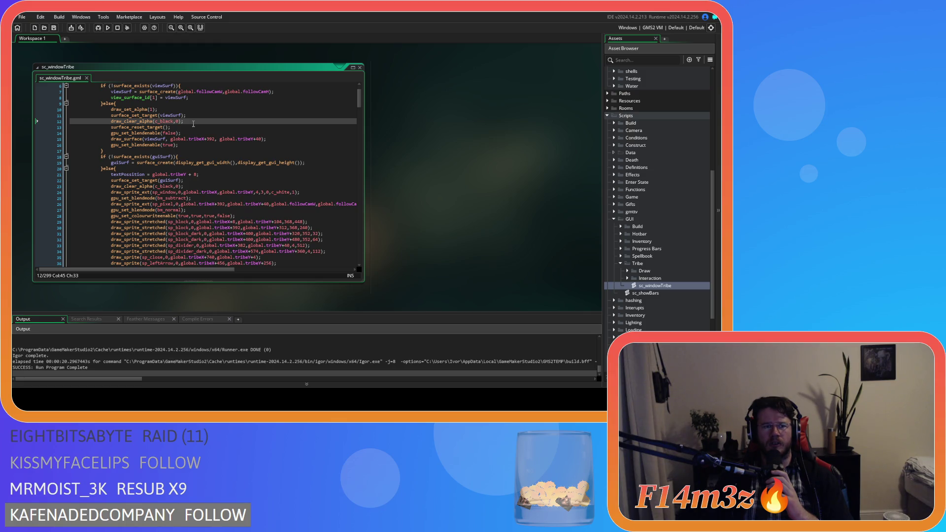
click(111, 116)
click(197, 122)
key(Down)
key(Down)
key(shift+Home)
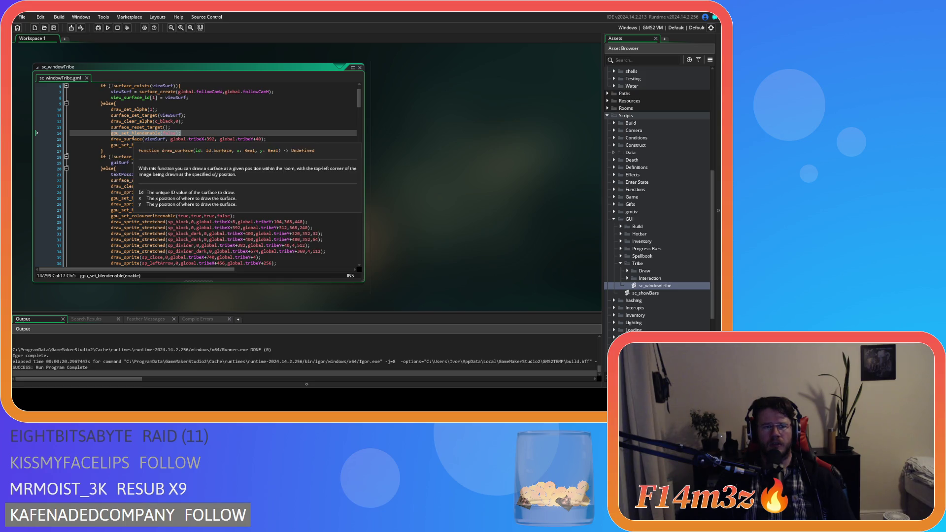
mouse_move(134, 119)
click(206, 133)
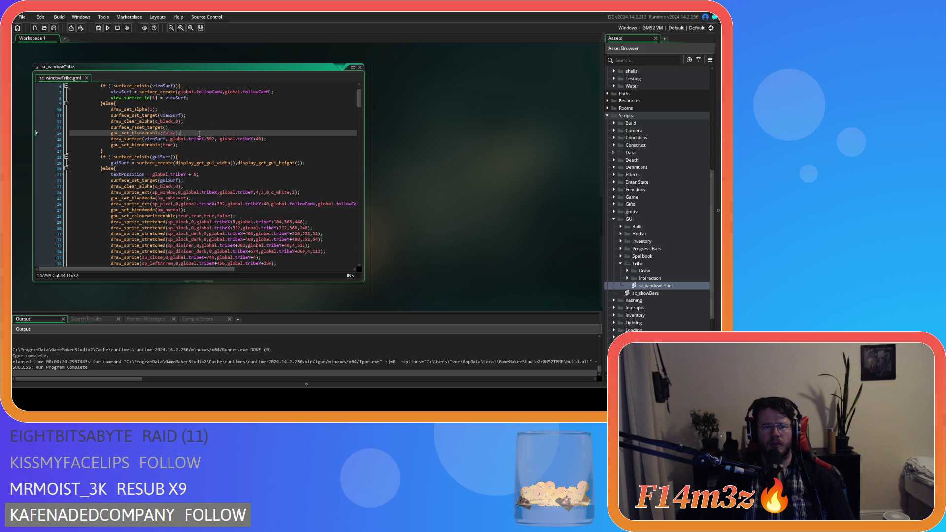
click(145, 133)
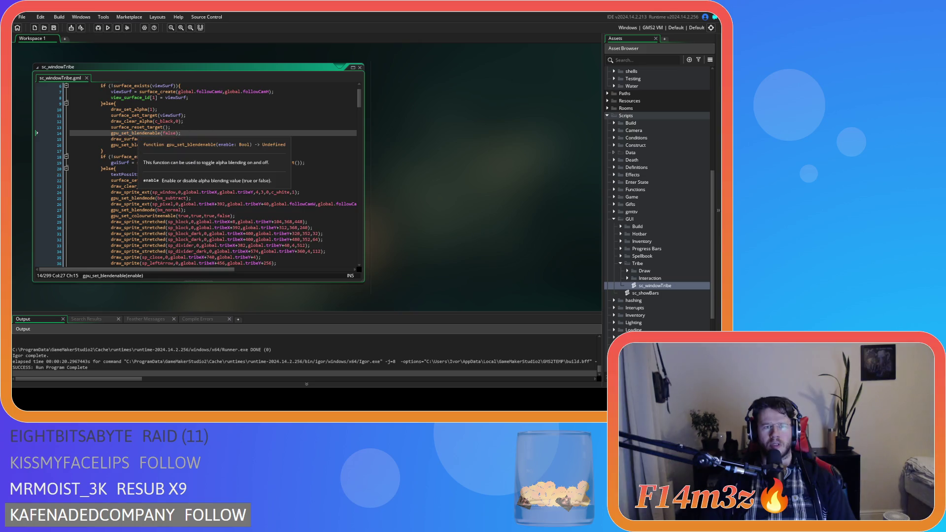
mouse_move(130, 157)
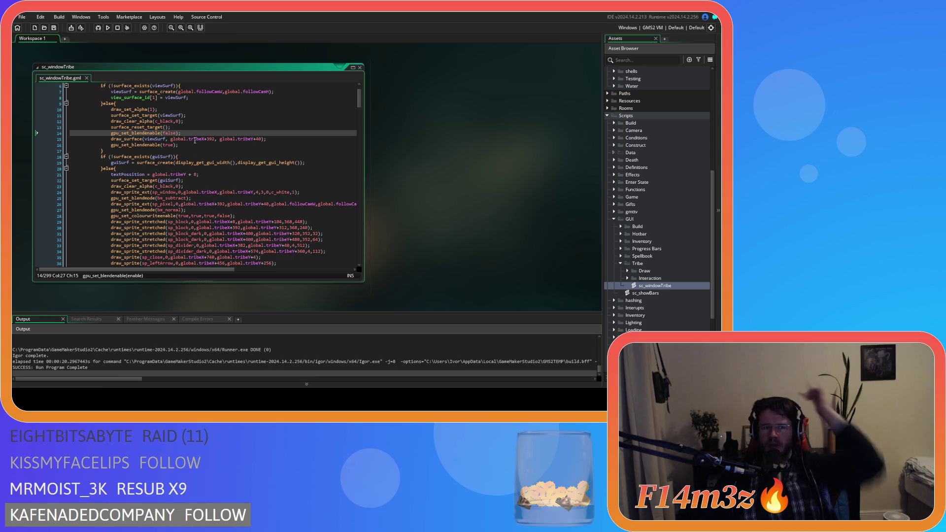
click(195, 134)
Comment out the gpu_set_blendenable calls on lines 14 and 16, then save the script.
key(ctrl+k)
click(186, 145)
key(ctrl+k)
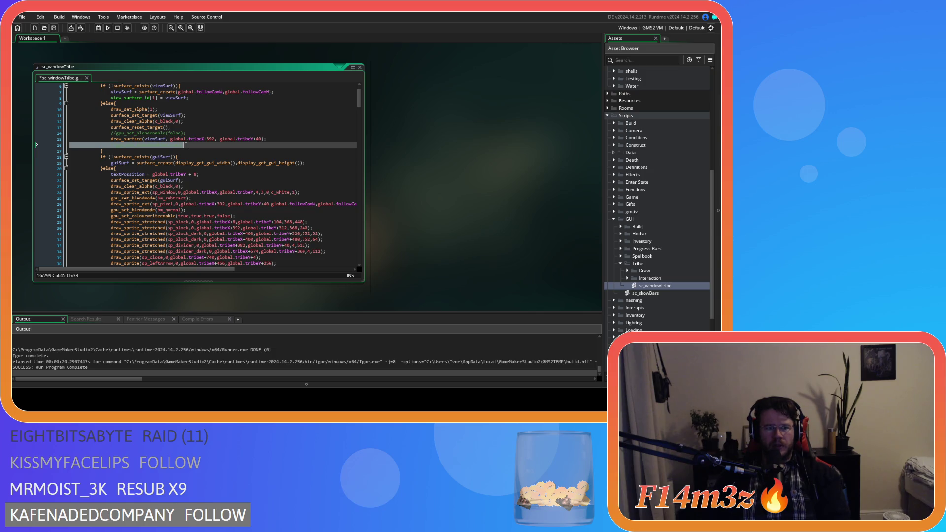
key(ctrl+z)
key(ctrl+z)
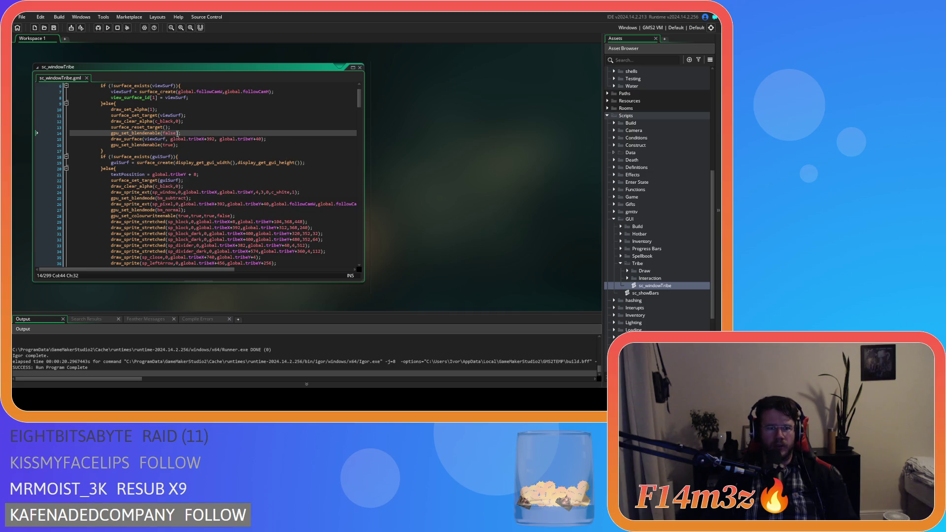
key(ctrl+k)
click(183, 145)
key(ctrl+k)
click(192, 130)
key(ctrl+s)
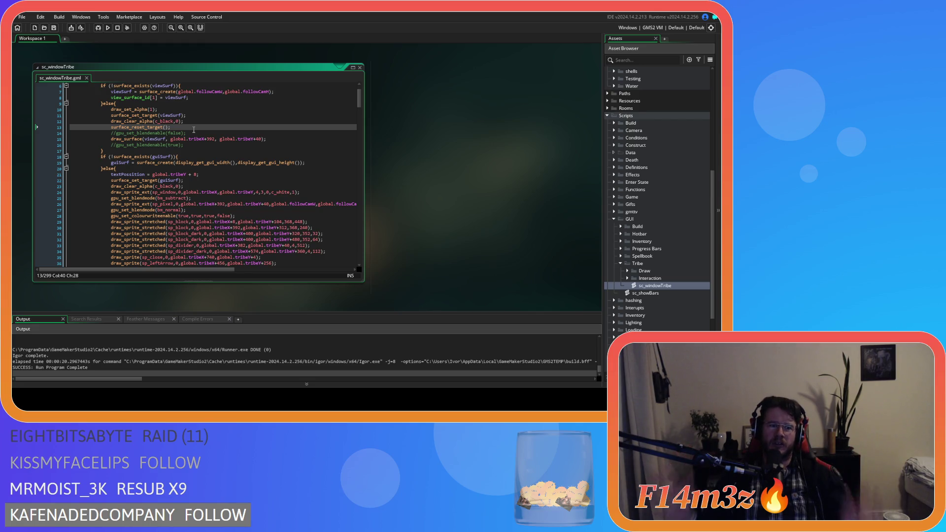
Review the surface_reset_target and draw_surface lines, then build and run the game.
click(207, 134)
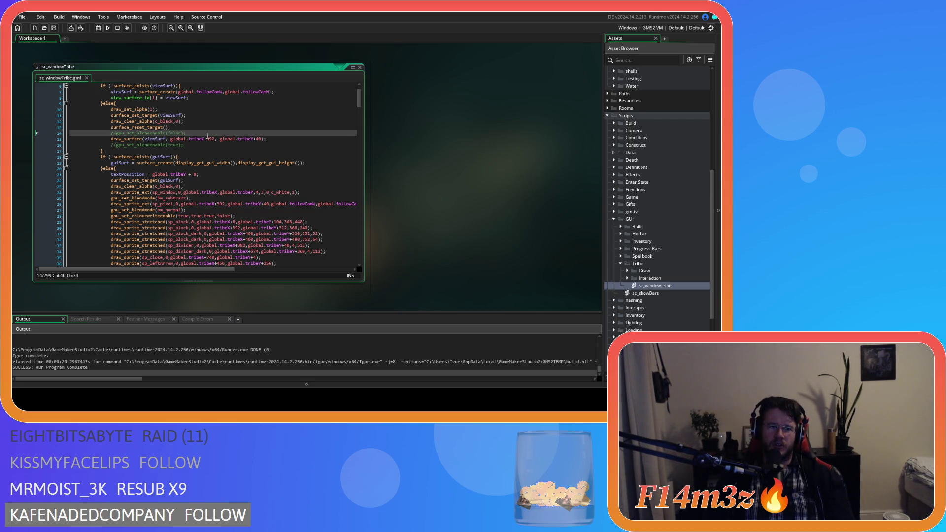
click(202, 128)
key(Left)
key(Left)
key(Left)
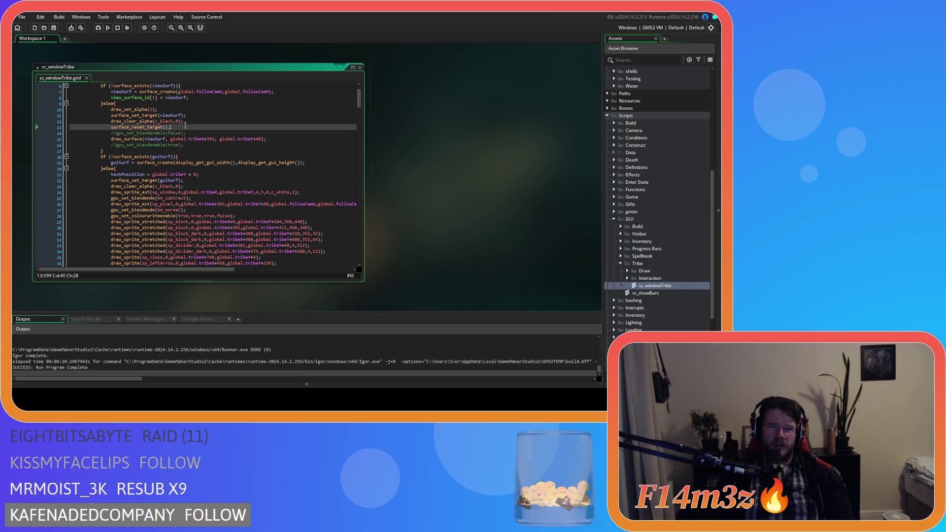
click(193, 138)
click(192, 133)
key(F5)
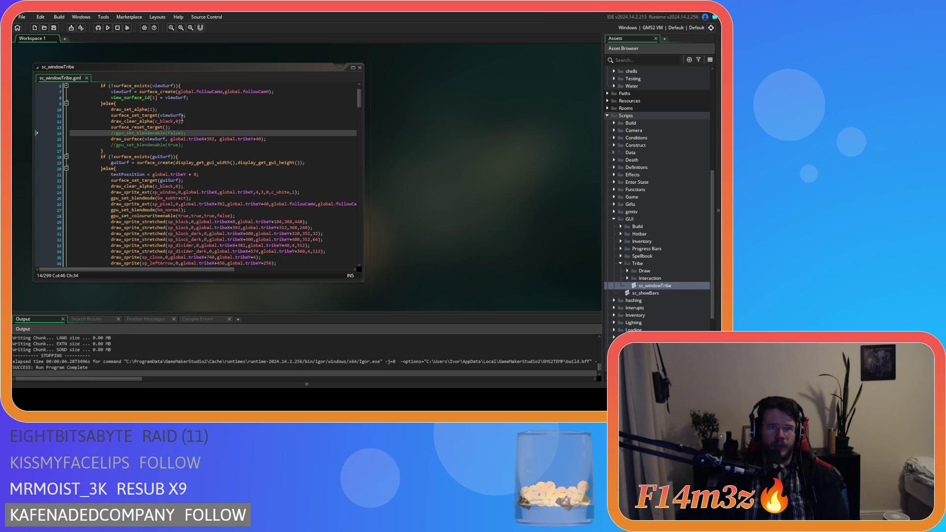
Comment out lines 11–13 (viewSurf target, clear and reset) and build and run with F5.
click(189, 122)
click(183, 128)
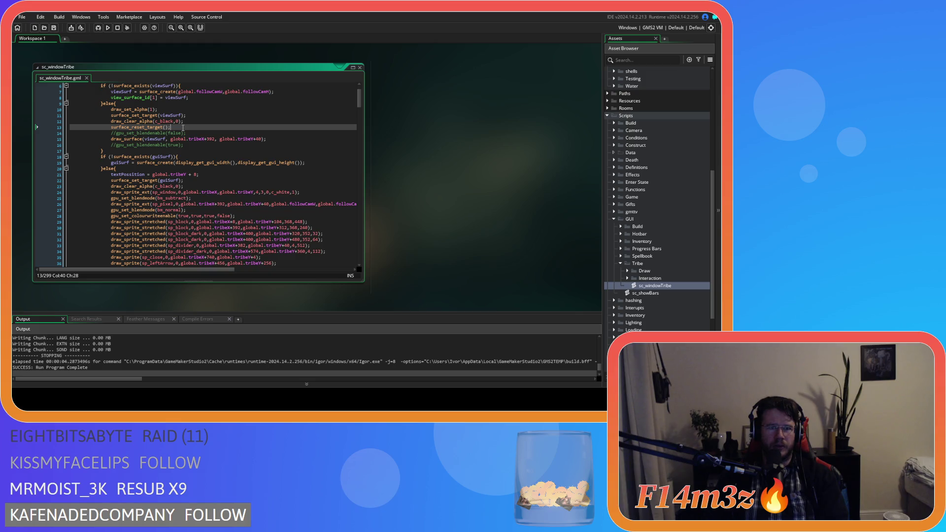
drag(189, 127, 179, 117)
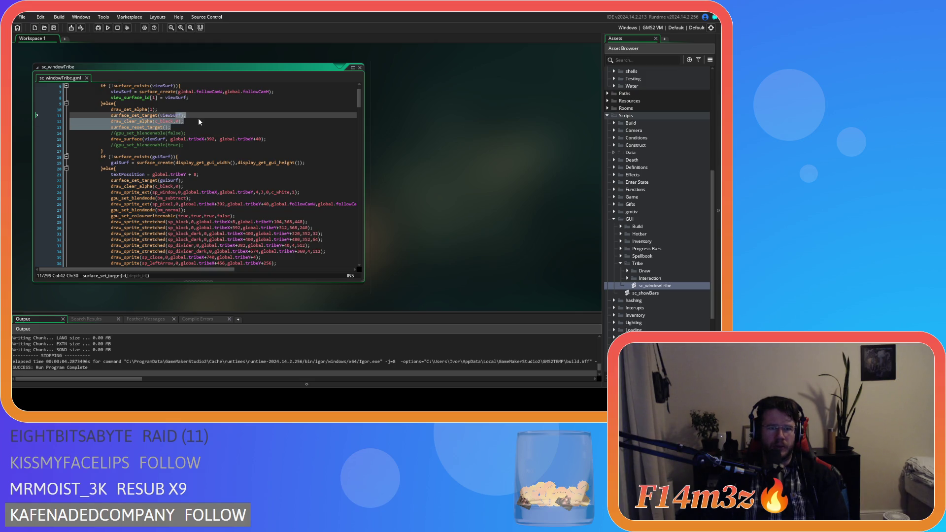
key(ctrl+k)
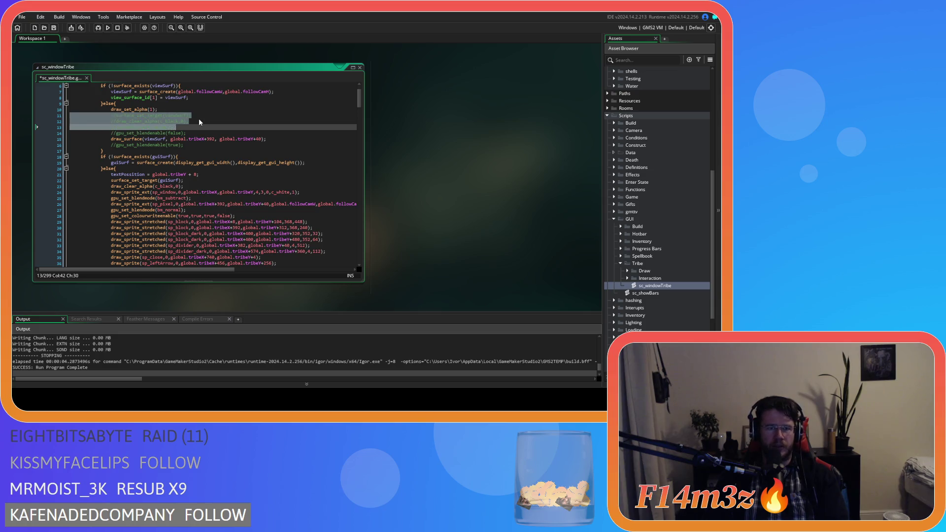
key(F5)
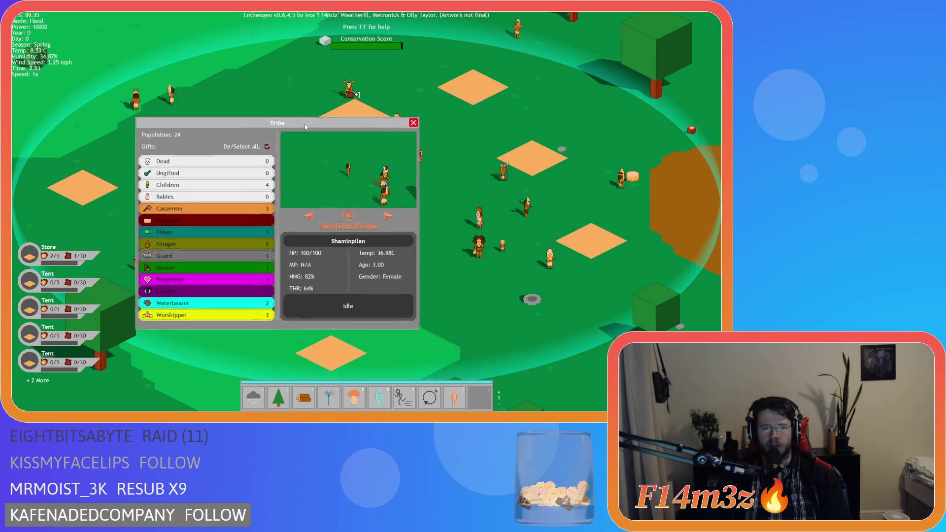
Drag the Tribe window across the map, close it, and quit the game.
mouse_move(305, 127)
mouse_down()
mouse_move(412, 140)
mouse_move(442, 157)
mouse_move(414, 114)
mouse_move(373, 100)
mouse_move(400, 101)
mouse_move(362, 107)
mouse_move(253, 96)
mouse_move(222, 111)
mouse_move(200, 98)
mouse_up()
click(318, 97)
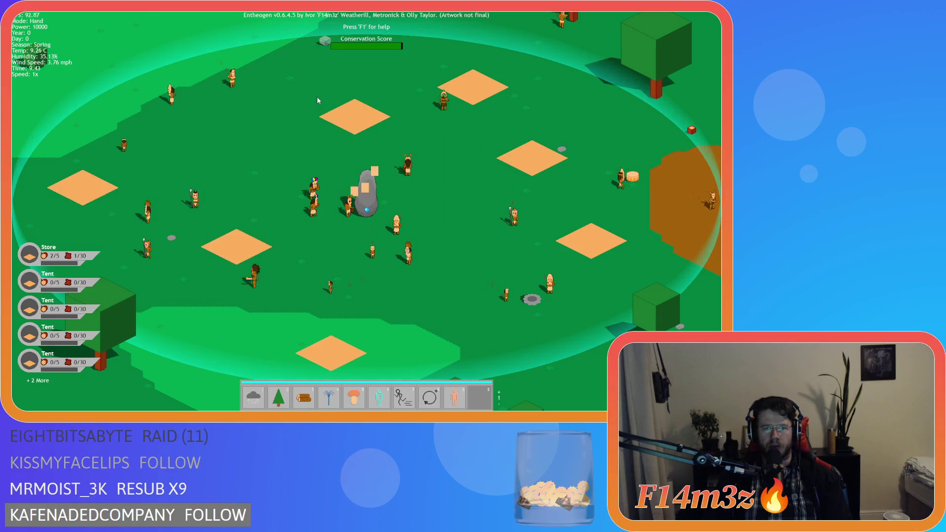
key(Escape)
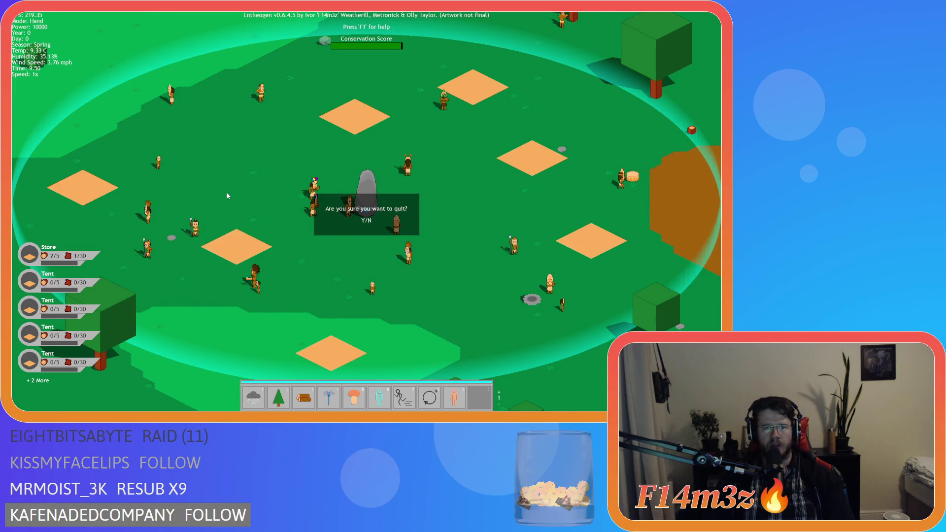
key(y)
click(193, 135)
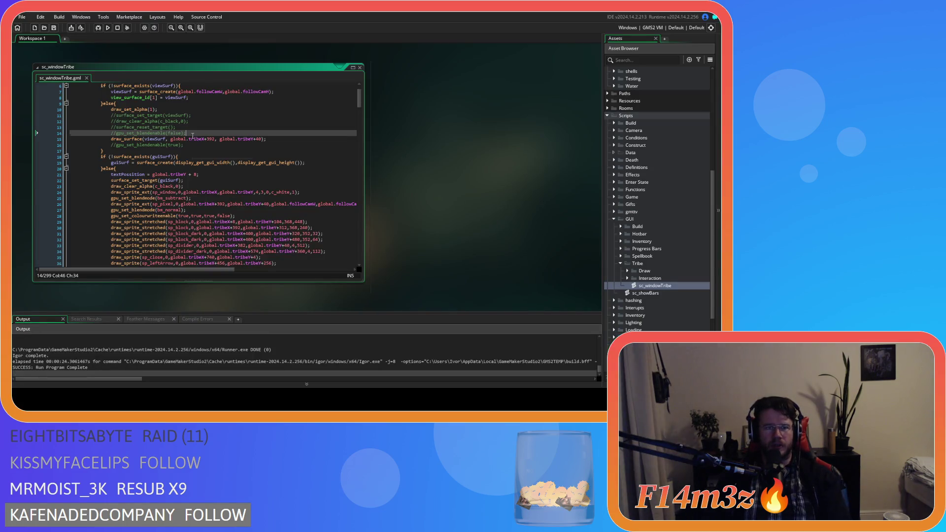
Uncomment gpu_set_blendenable(false) on line 14 and (true) on line 16, then run with F5.
key(ctrl+shift+k)
click(194, 146)
key(ctrl+shift+k)
click(202, 133)
click(207, 127)
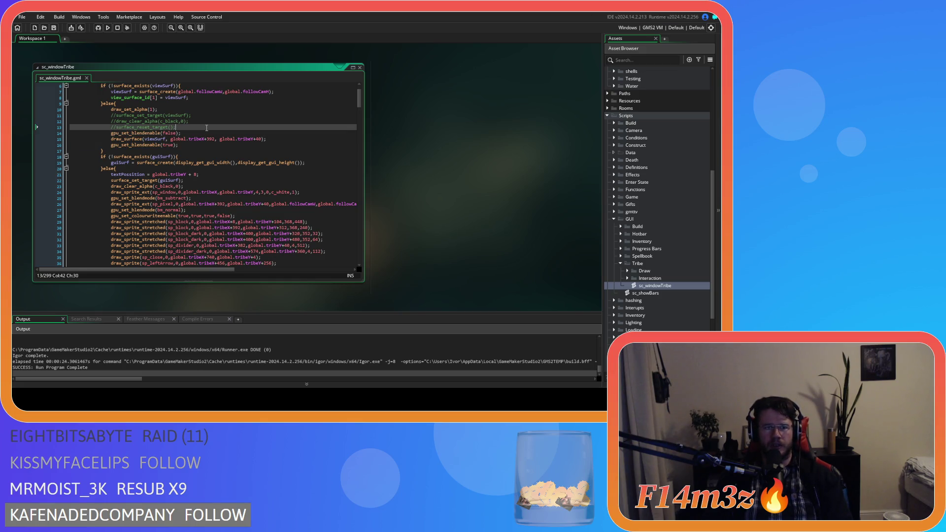
key(F5)
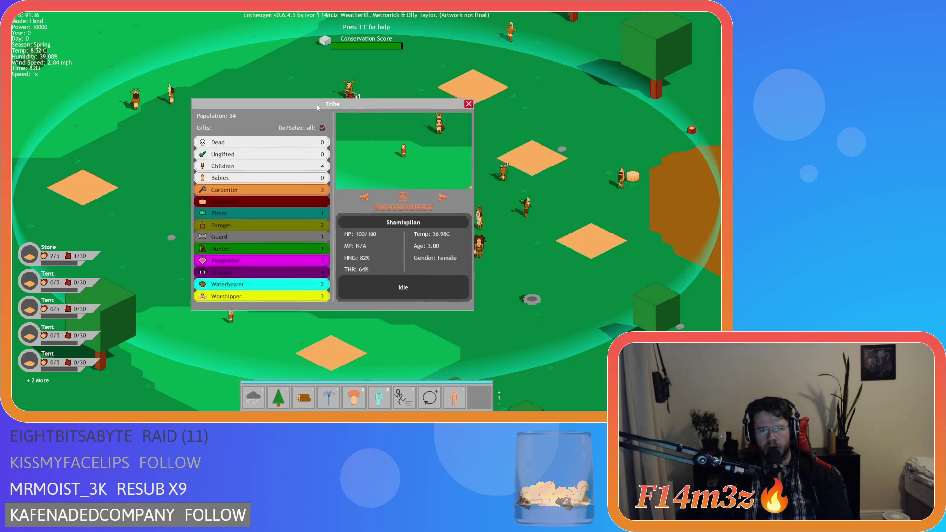
Close the Tribe window, quit to the title menu and start a new Beginner Island game.
mouse_move(318, 108)
mouse_down()
mouse_move(254, 93)
mouse_move(246, 79)
mouse_up()
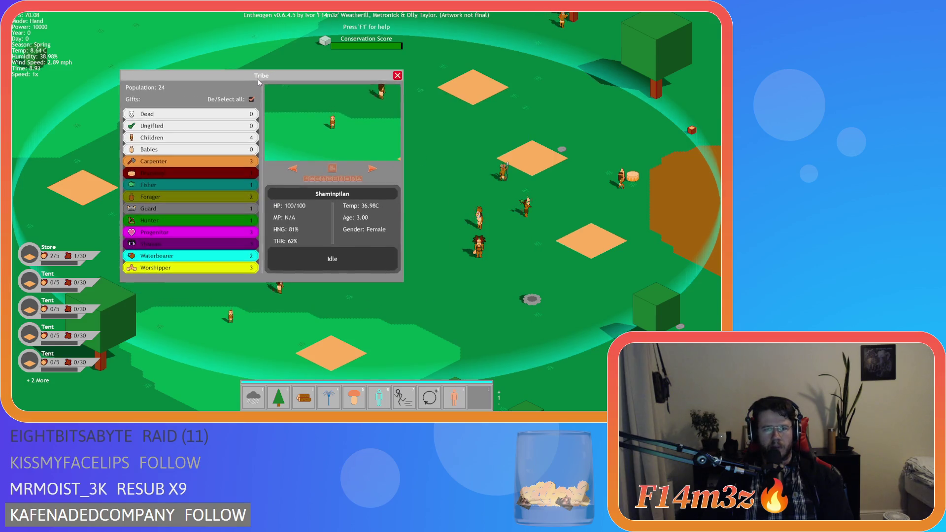
key(Escape)
key(Escape)
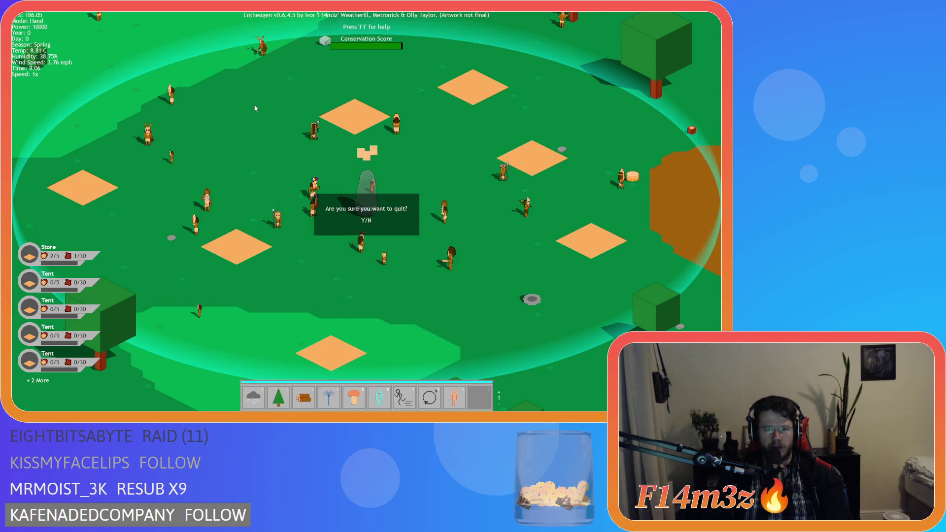
key(y)
key(Return)
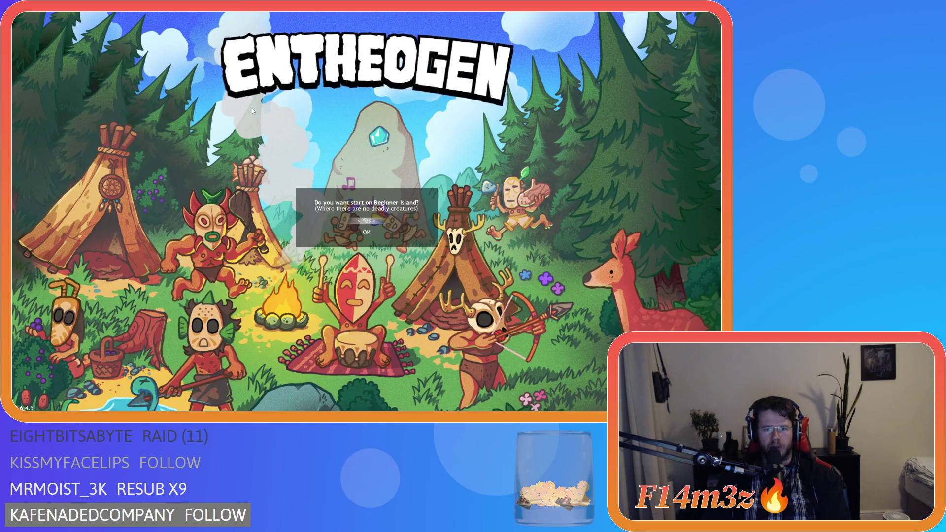
key(Return)
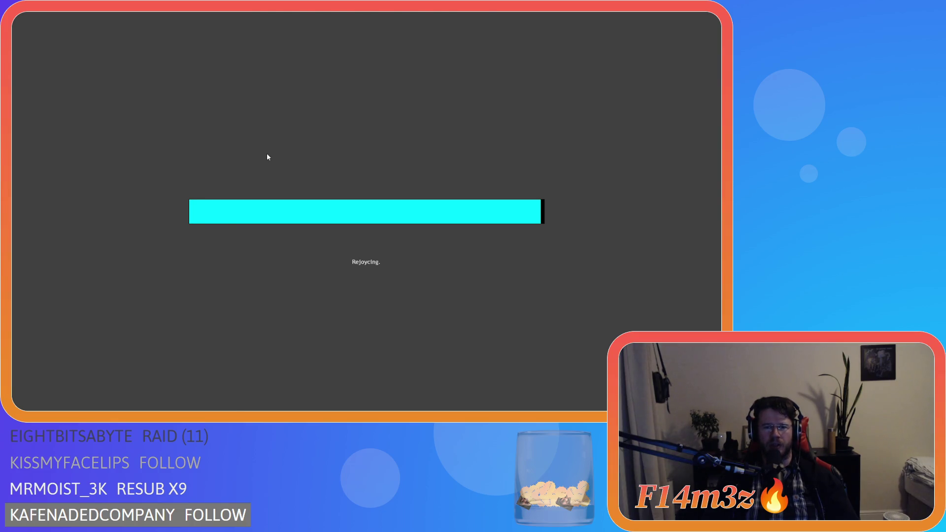
Dismiss help, open the Tribe window with T, move it lower, then quit the game.
key(F1)
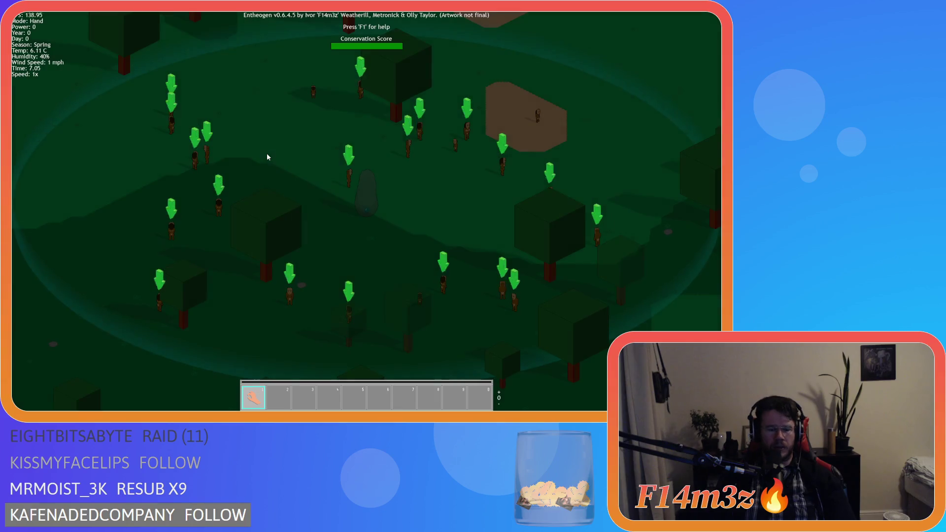
key(t)
mouse_move(275, 75)
mouse_down()
mouse_move(224, 174)
mouse_move(270, 118)
mouse_move(230, 108)
mouse_up()
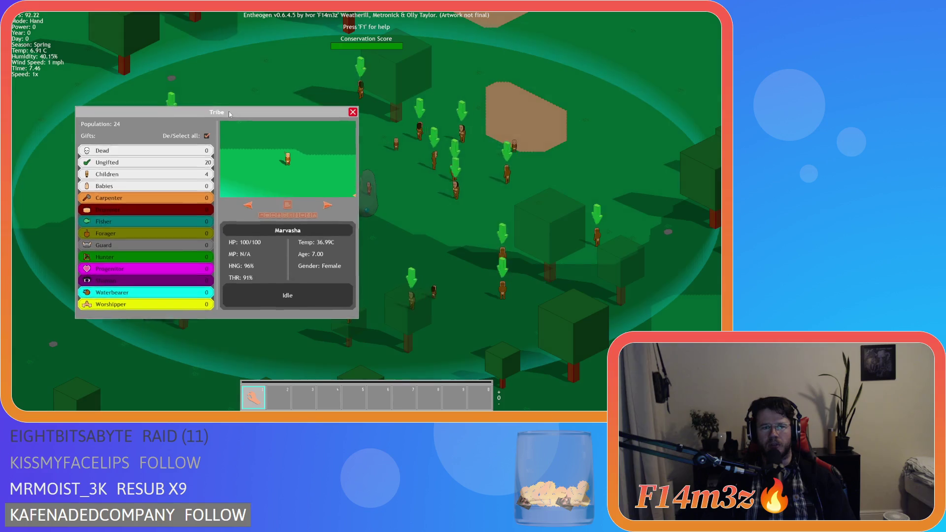
key(Escape)
key(Escape)
key(y)
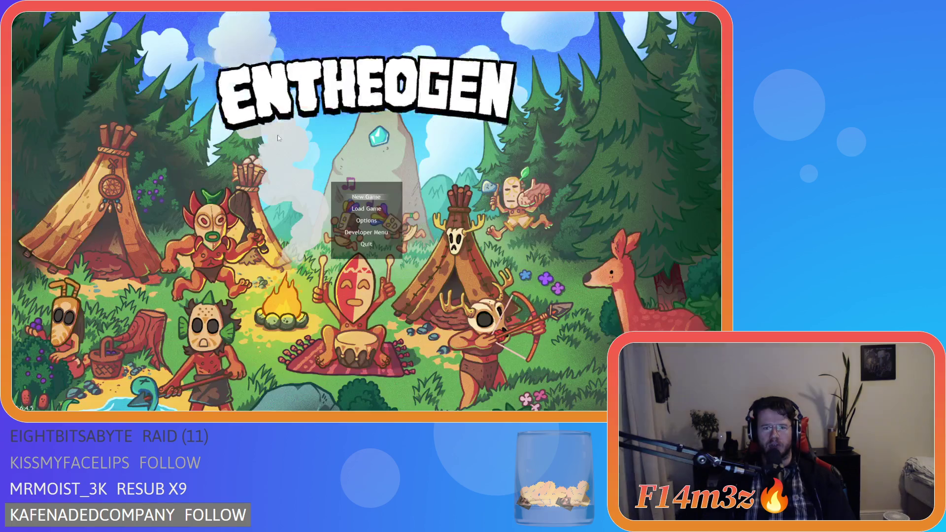
click(188, 127)
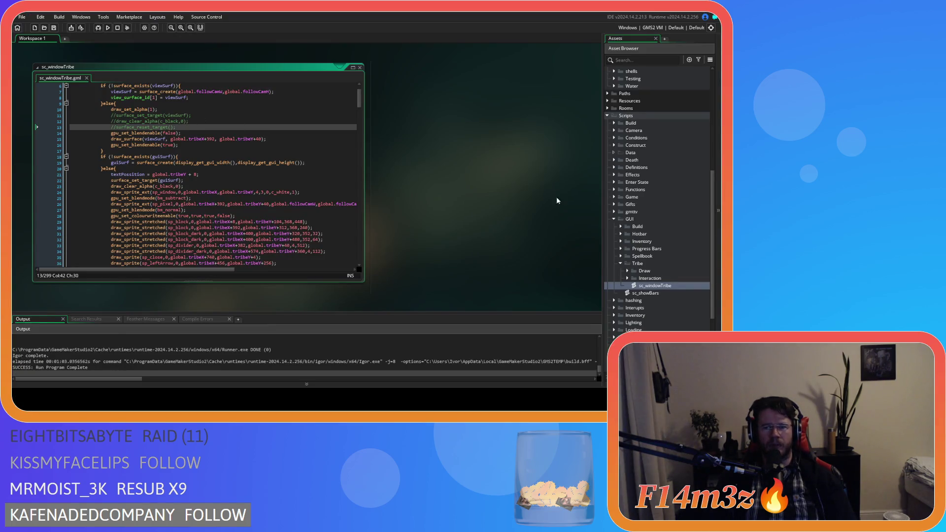
Open the ob_gui object's Clean Up event from the Game objects folder.
scroll(618, 224, up, 5)
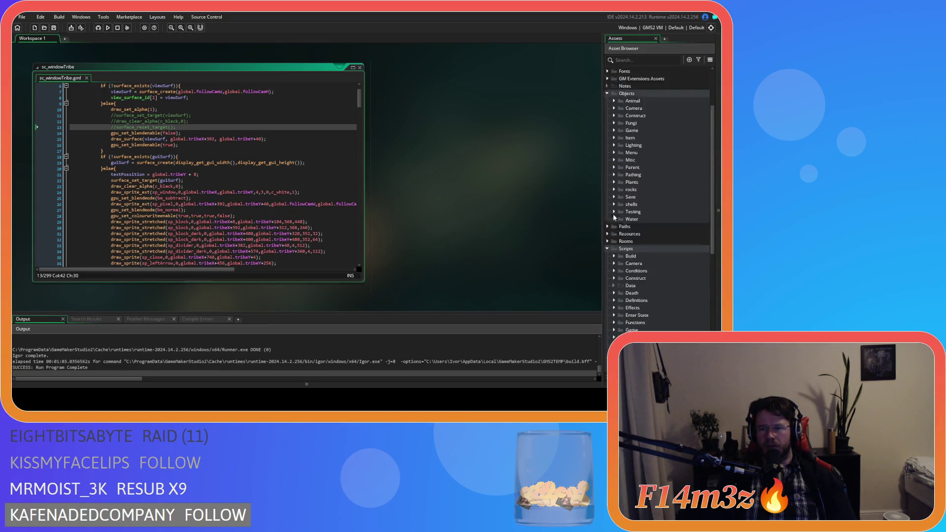
click(614, 206)
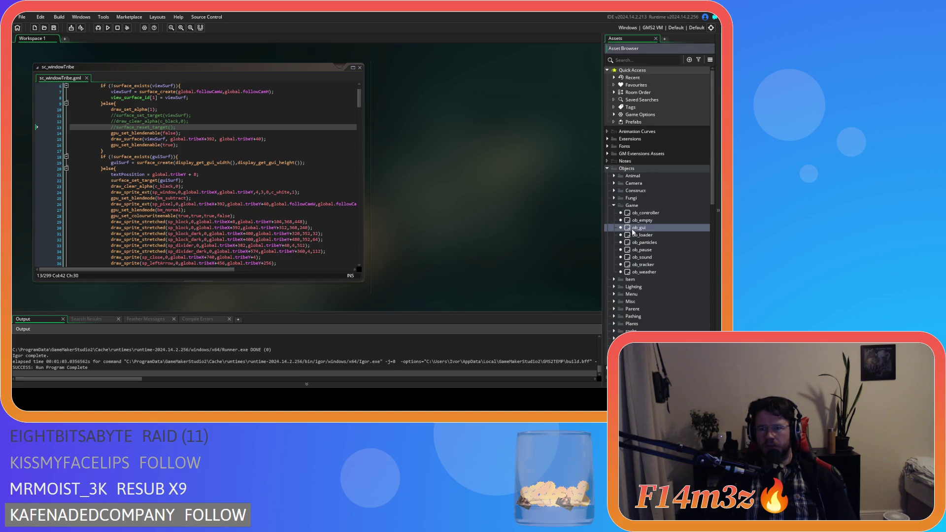
double_click(638, 228)
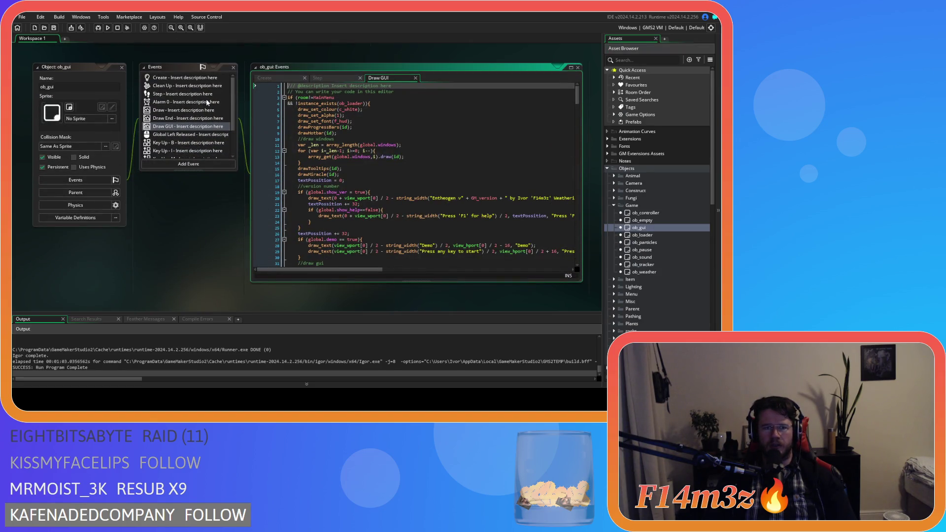
click(170, 86)
Duplicate the guiSurf2 free block, rename it to viewSurf, and build and run the game.
drag(327, 151, 262, 114)
key(ctrl+c)
key(Right)
key(Return)
key(ctrl+v)
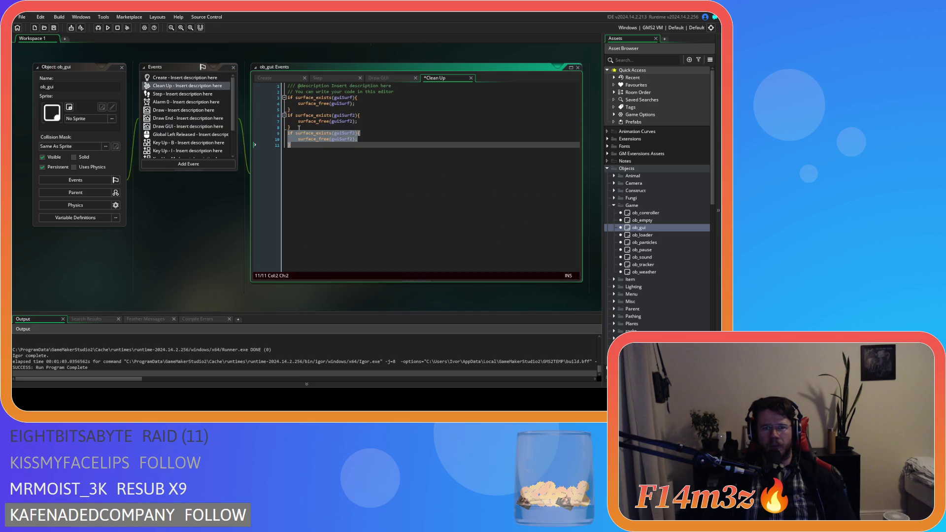
double_click(344, 133)
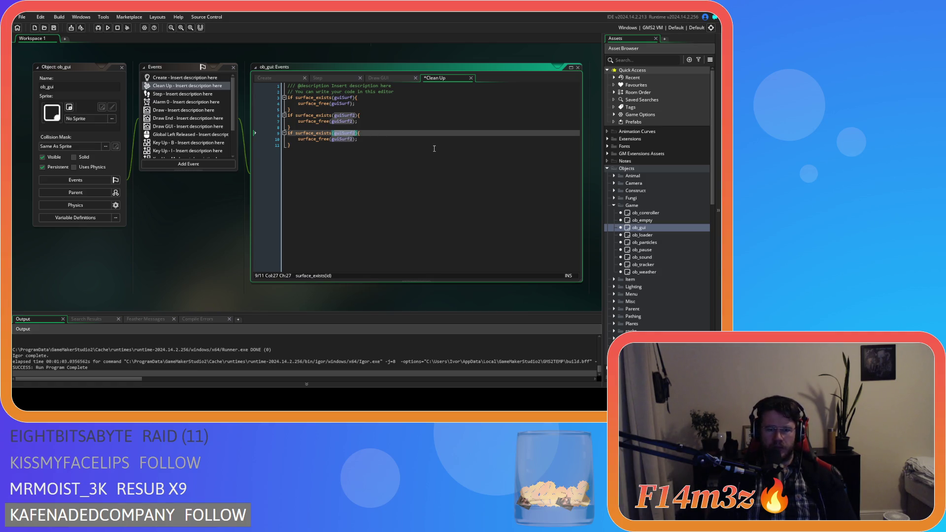
text(viewSurf)
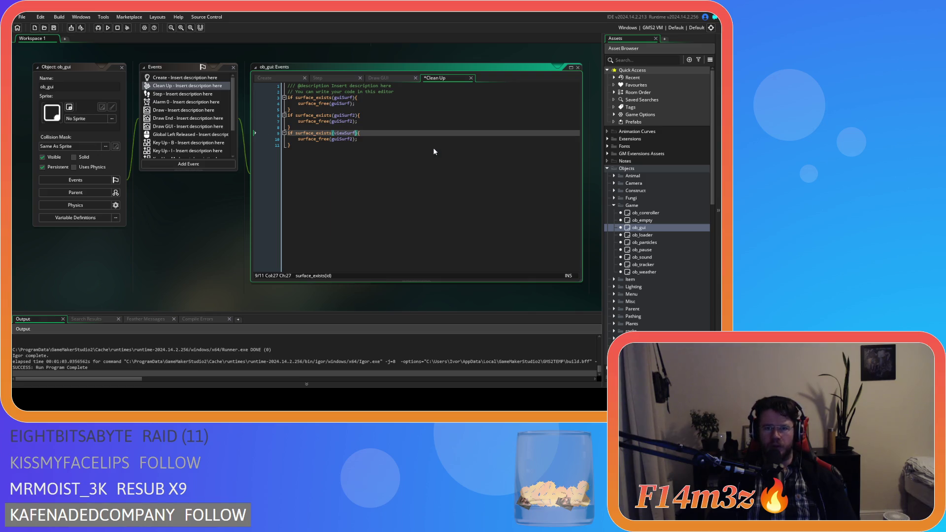
double_click(347, 138)
key(ctrl+v)
click(376, 160)
key(F5)
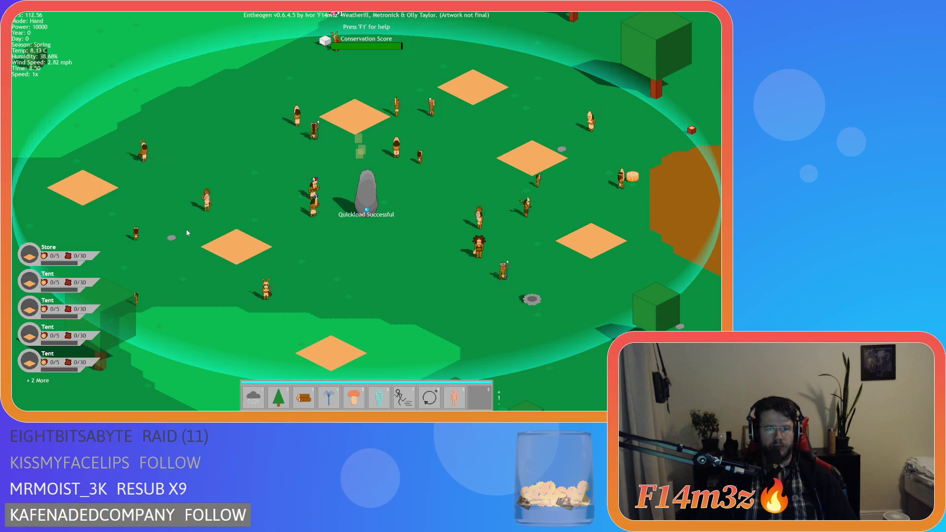
Open the Tribe window with T, nudge it right, close it and return to the main menu.
key(t)
drag(209, 72, 231, 69)
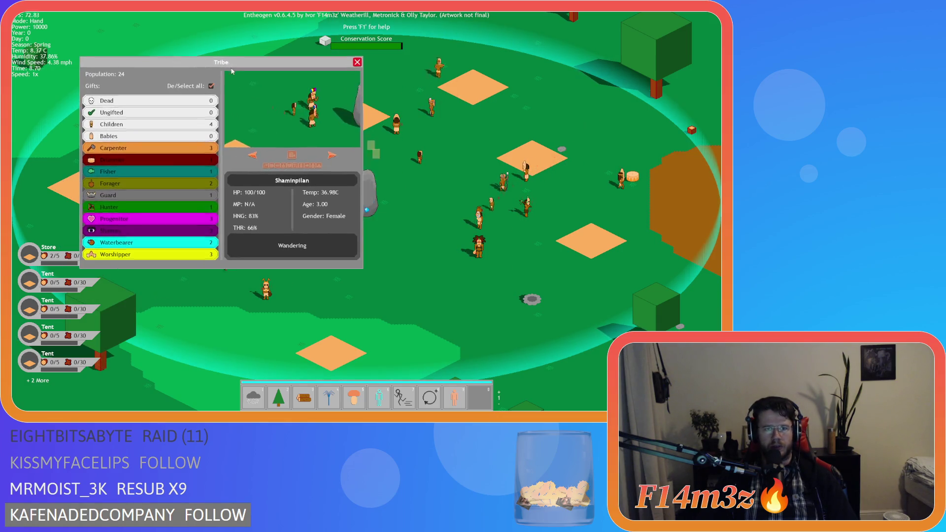
key(Escape)
key(Escape)
key(Return)
key(Return)
key(Return)
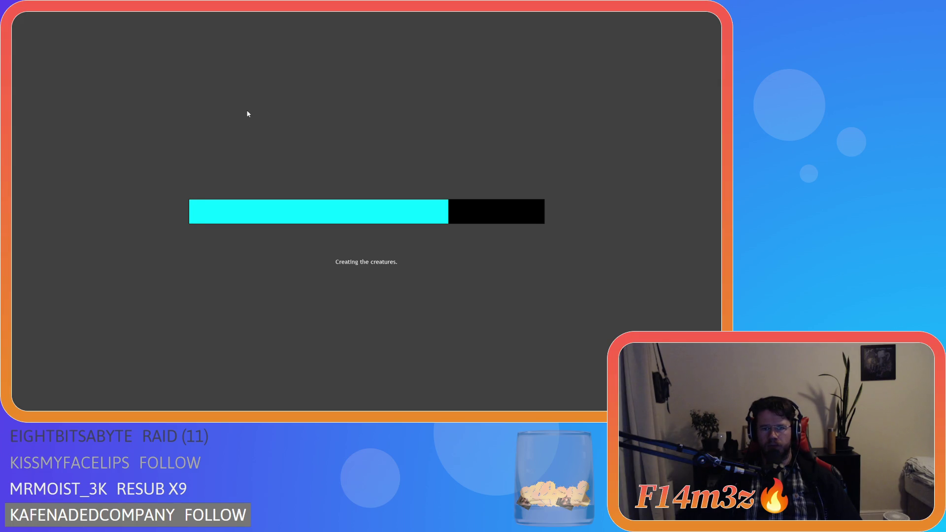
Open a villager's Tribe window, drag it, close it, and quit the game from the title menu.
key(F1)
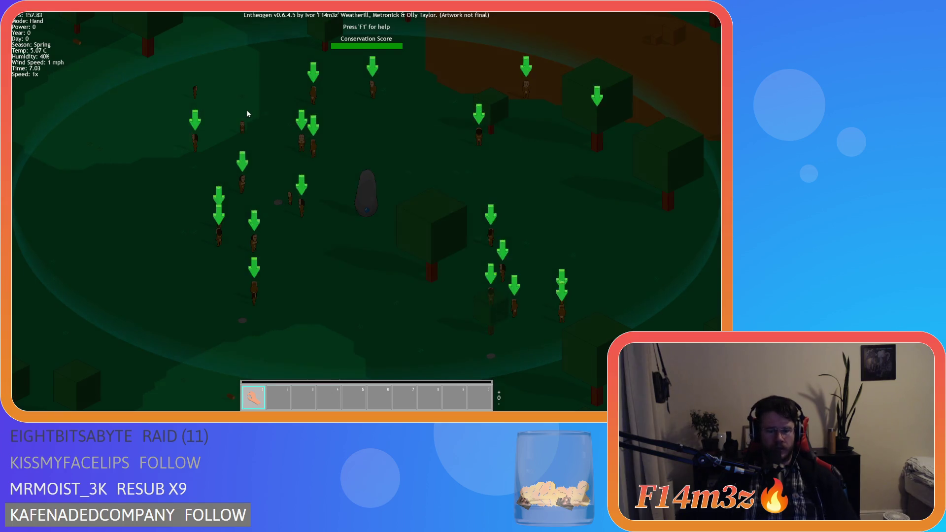
click(244, 125)
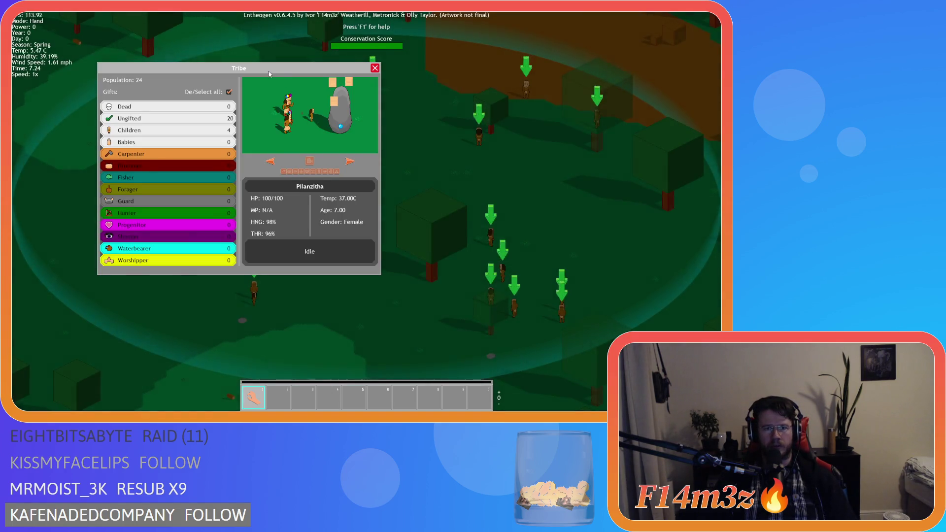
mouse_move(268, 74)
mouse_down()
mouse_move(249, 74)
mouse_move(274, 96)
mouse_move(244, 91)
mouse_up()
key(Escape)
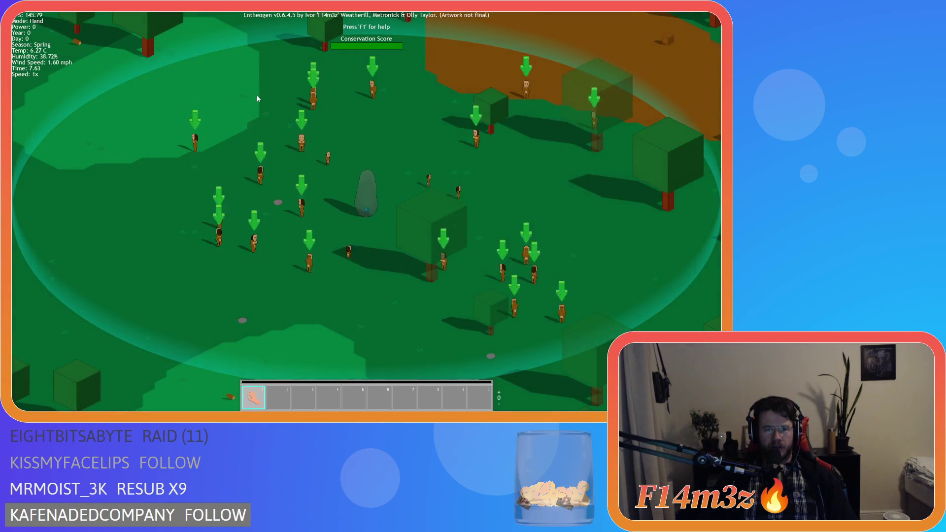
key(Escape)
key(Return)
key(Escape)
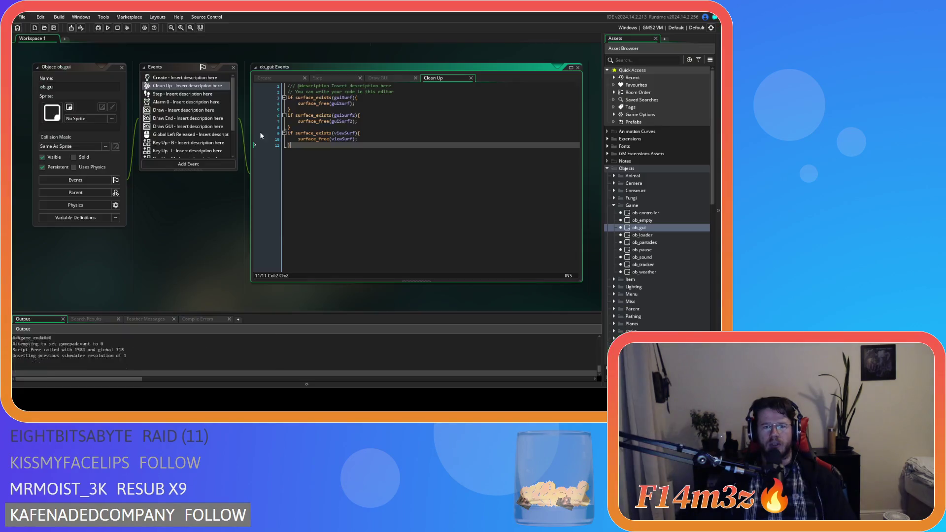
Cycle through ob_gui's Draw GUI, Clean Up and Step events, then reopen sc_windowTribe.
click(383, 78)
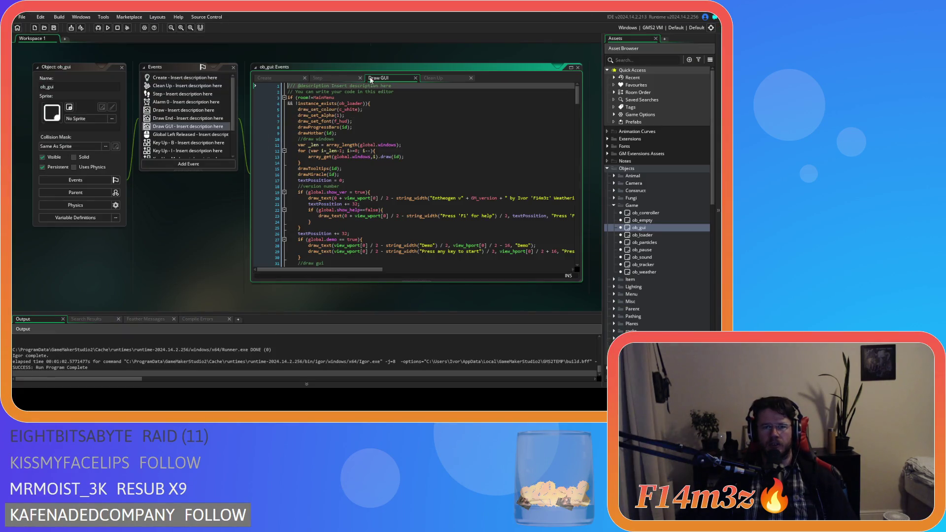
click(442, 78)
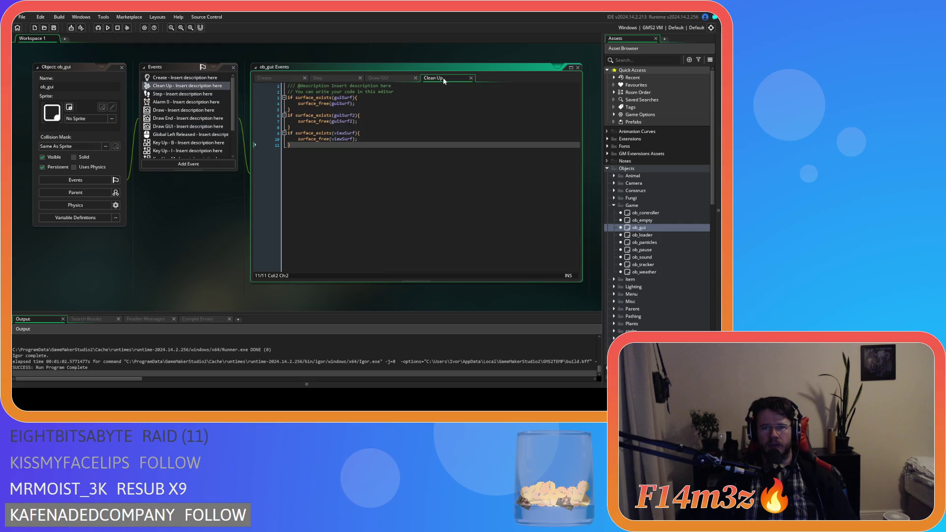
click(380, 78)
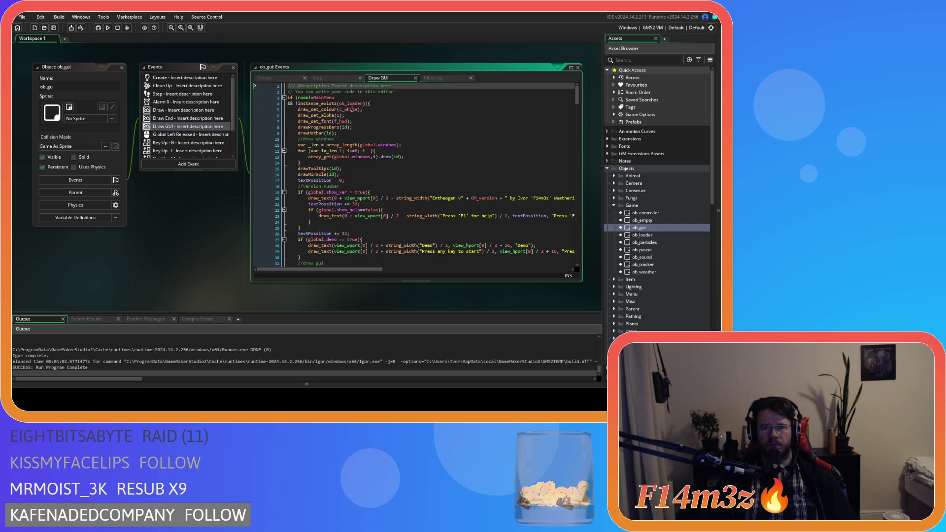
click(327, 75)
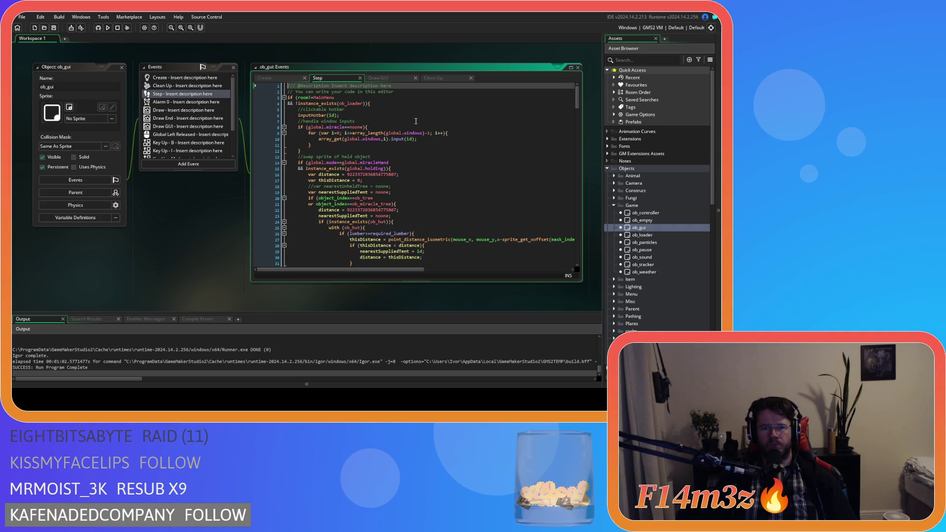
click(437, 78)
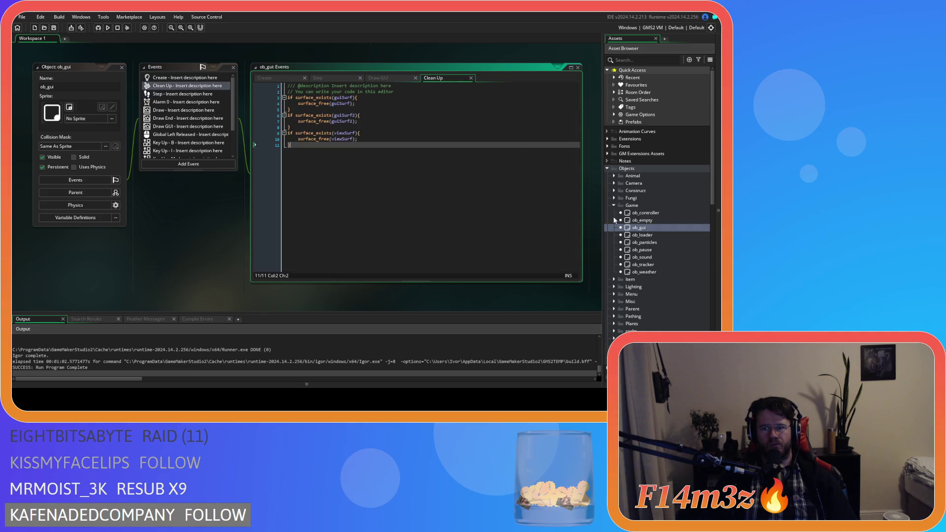
click(390, 78)
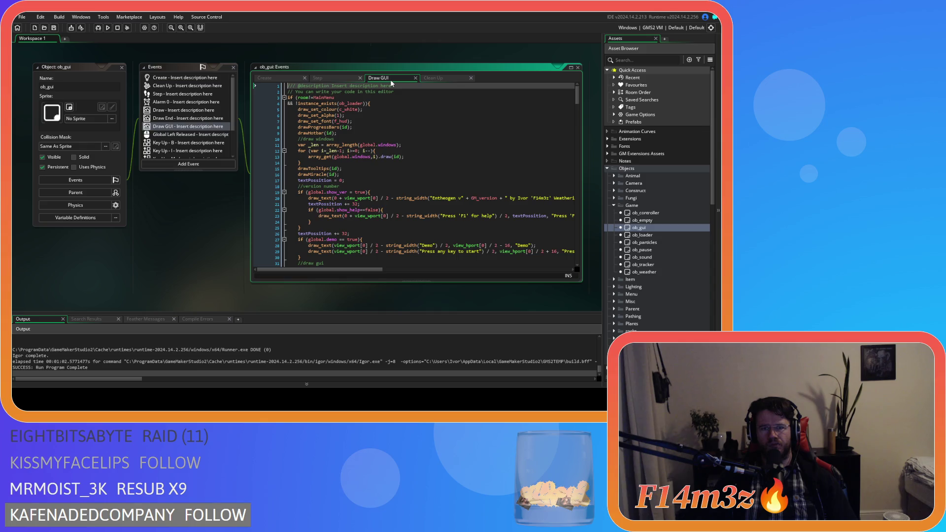
scroll(652, 246, down, 10)
scroll(652, 245, down, 5)
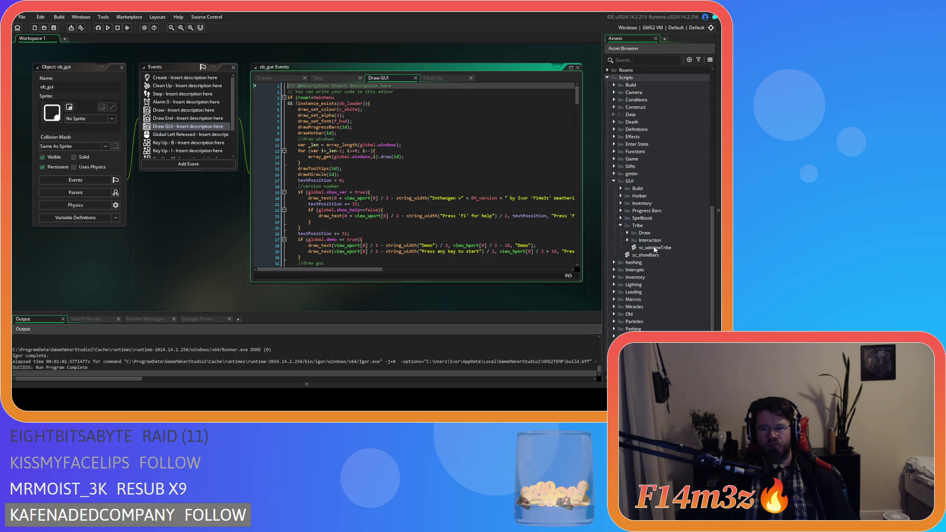
double_click(653, 247)
click(269, 180)
click(265, 147)
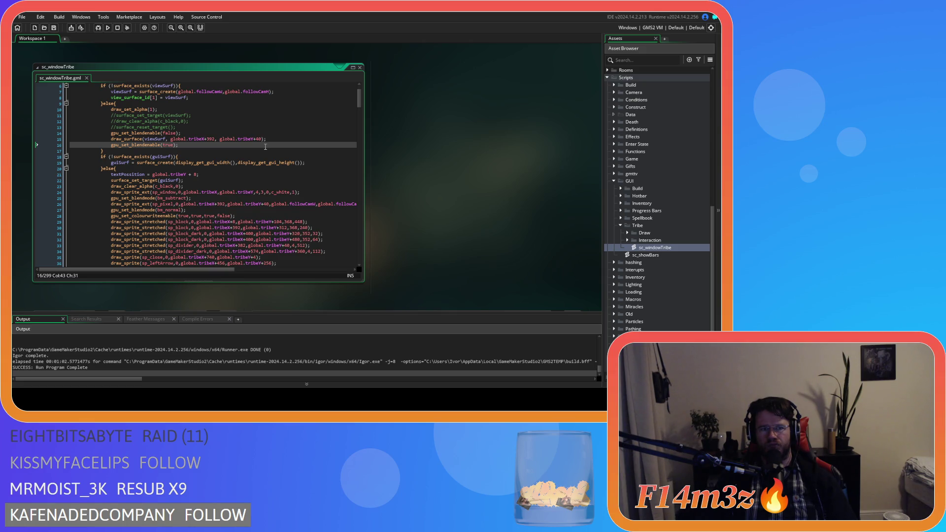
scroll(265, 147, up, 2)
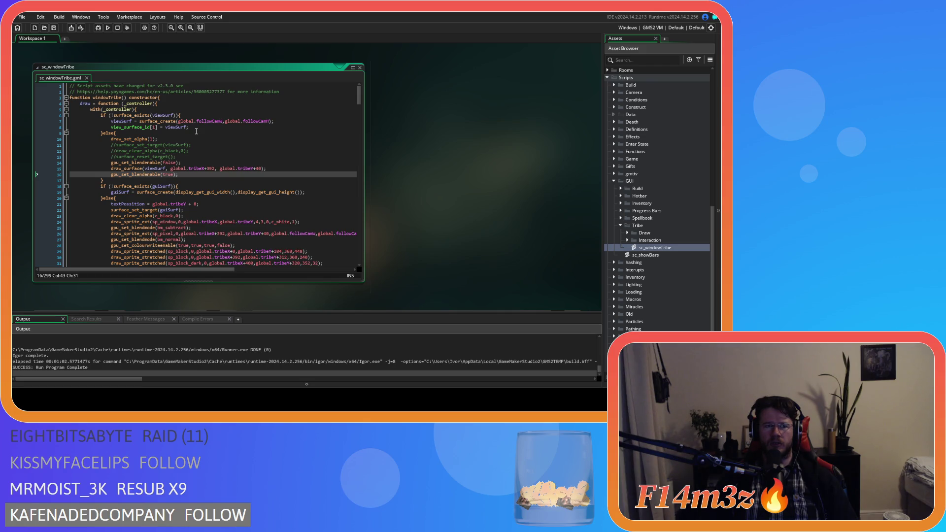
scroll(665, 226, up, 10)
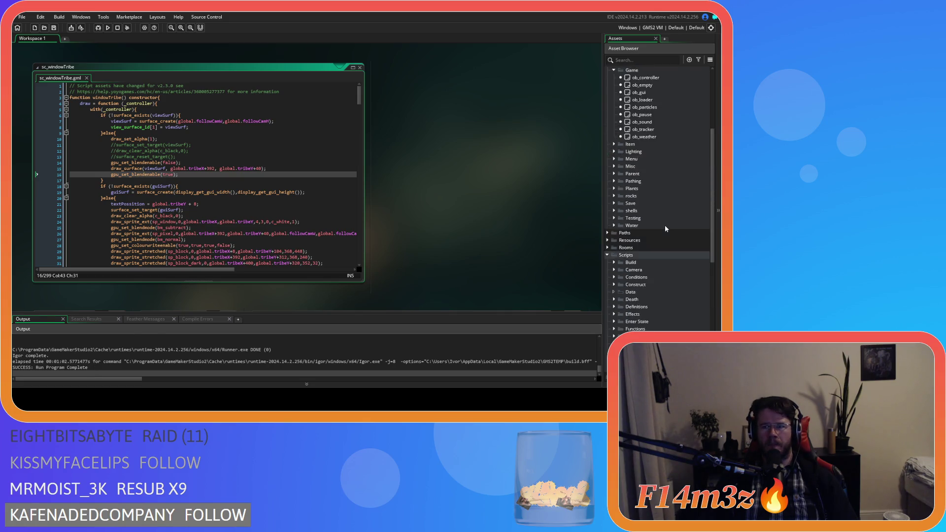
click(649, 183)
double_click(651, 185)
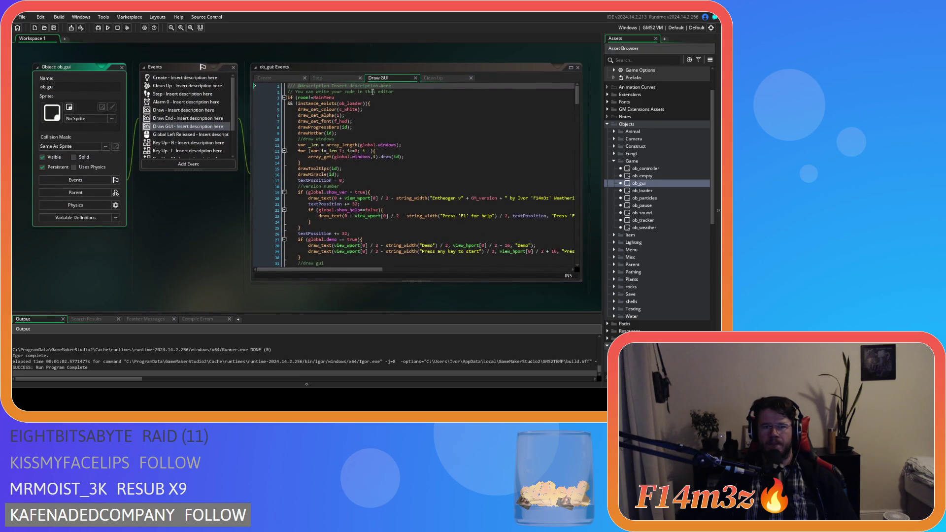
Review ob_gui's Clean Up code freeing its three surfaces, including surface_free(viewSurf).
click(187, 85)
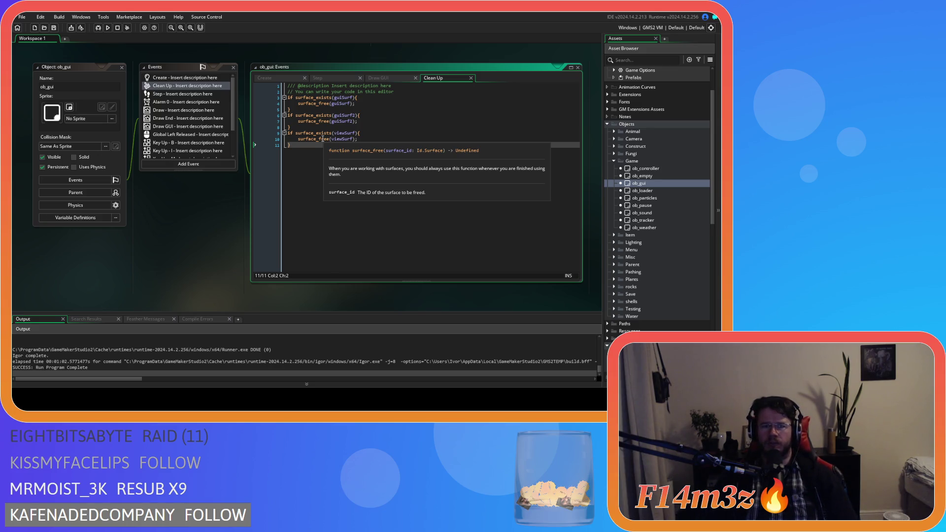
click(322, 139)
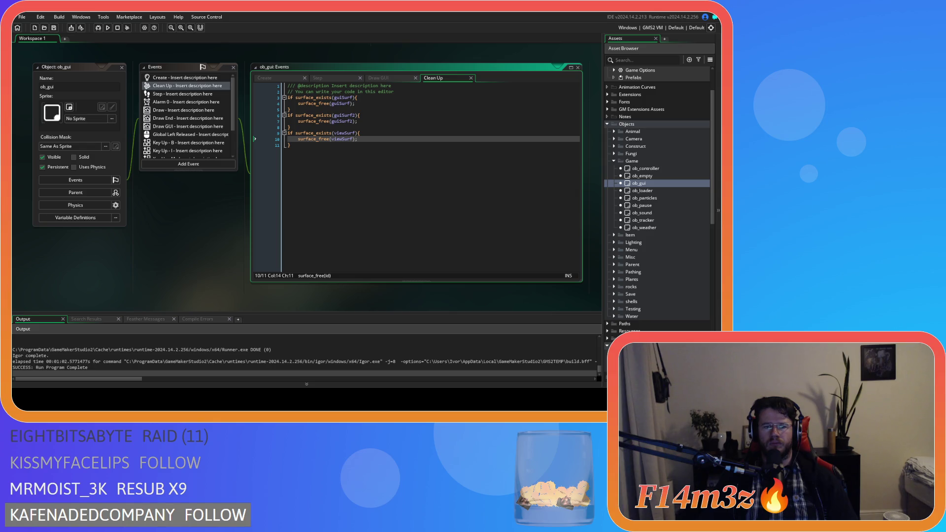
click(397, 77)
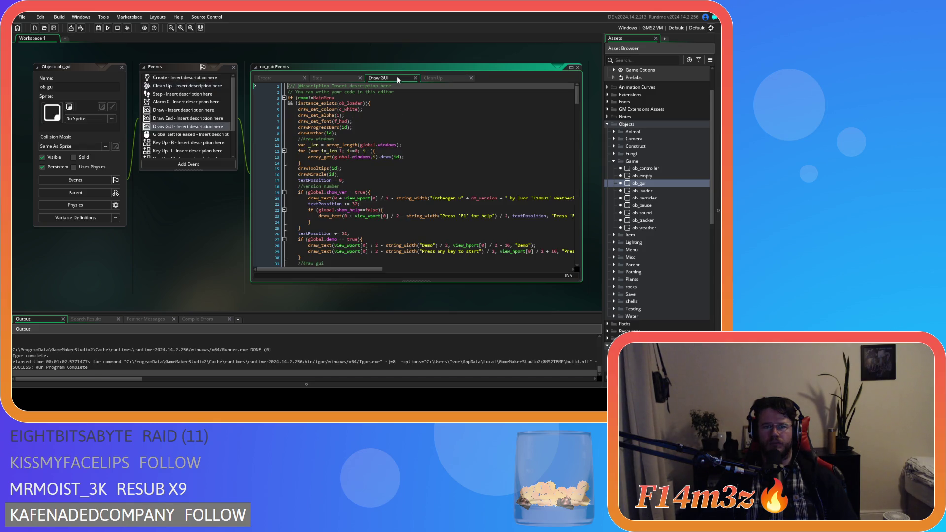
click(444, 78)
click(414, 158)
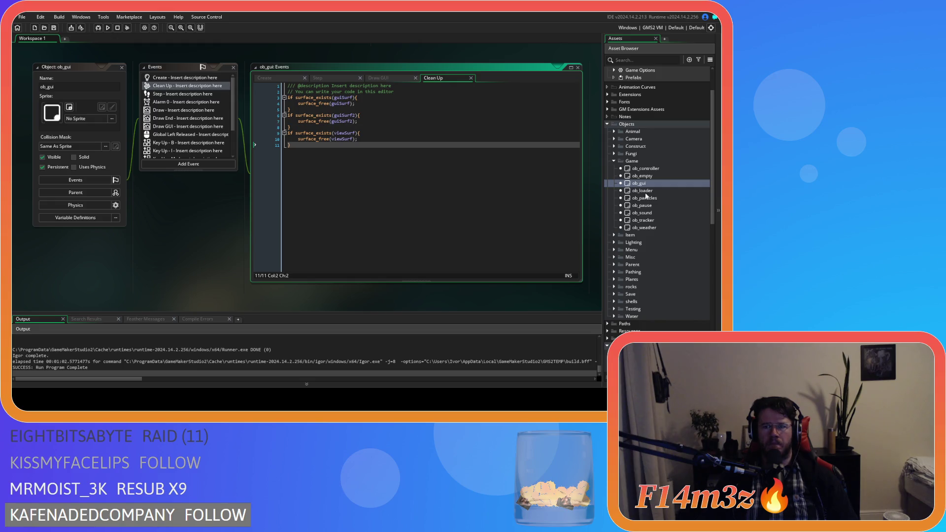
scroll(640, 163, up, 2)
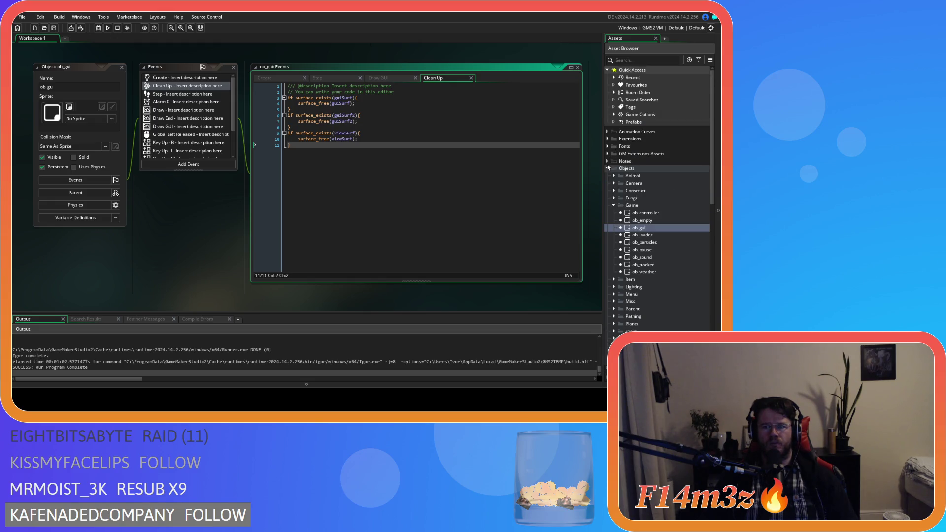
Expand the Camera objects folder and open the ob_camera object.
click(615, 183)
click(648, 191)
double_click(649, 191)
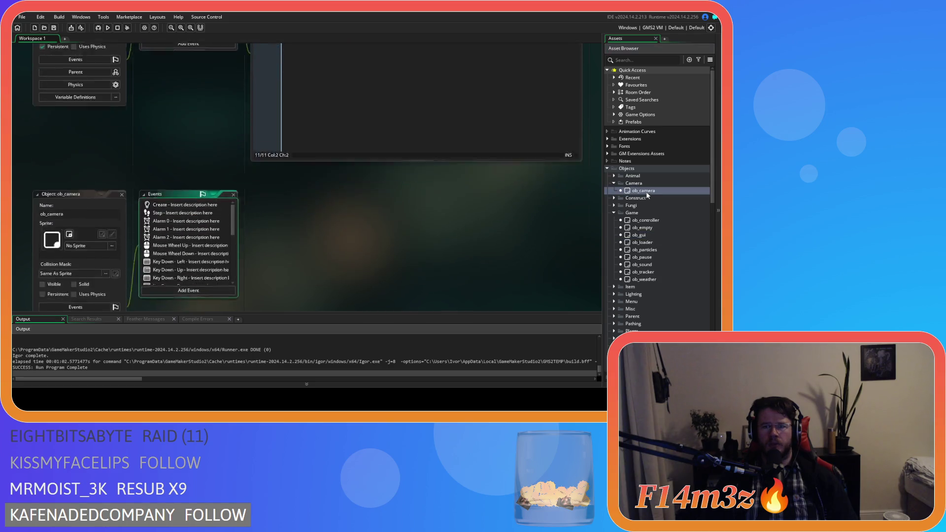
Look through ob_camera's Step event code, then bring up its Create event code.
click(186, 87)
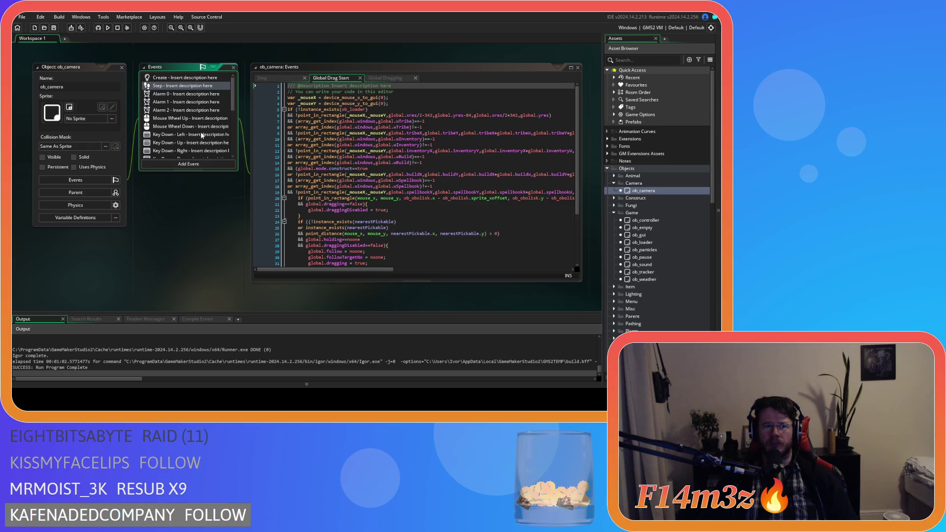
scroll(223, 152, down, 5)
scroll(222, 152, up, 5)
mouse_move(576, 140)
mouse_down()
mouse_move(581, 185)
mouse_move(580, 140)
mouse_up()
click(183, 78)
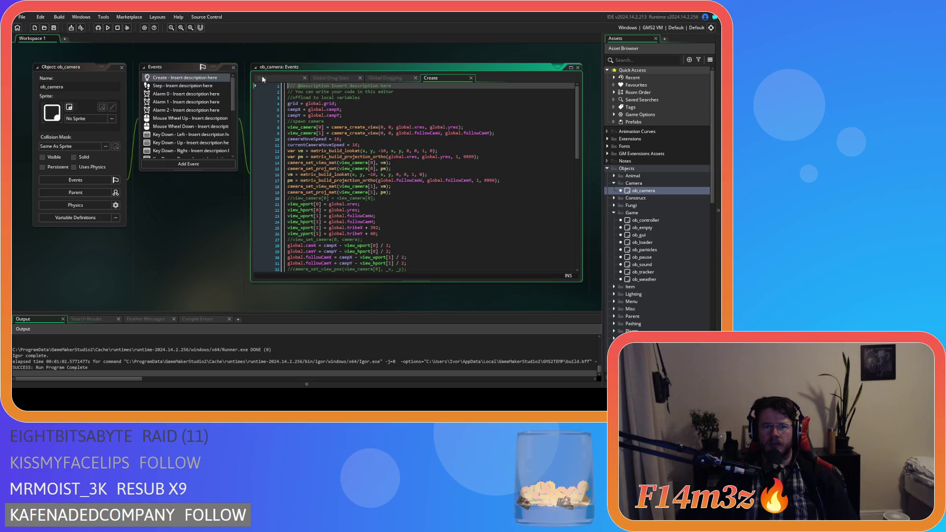
scroll(403, 183, down, 3)
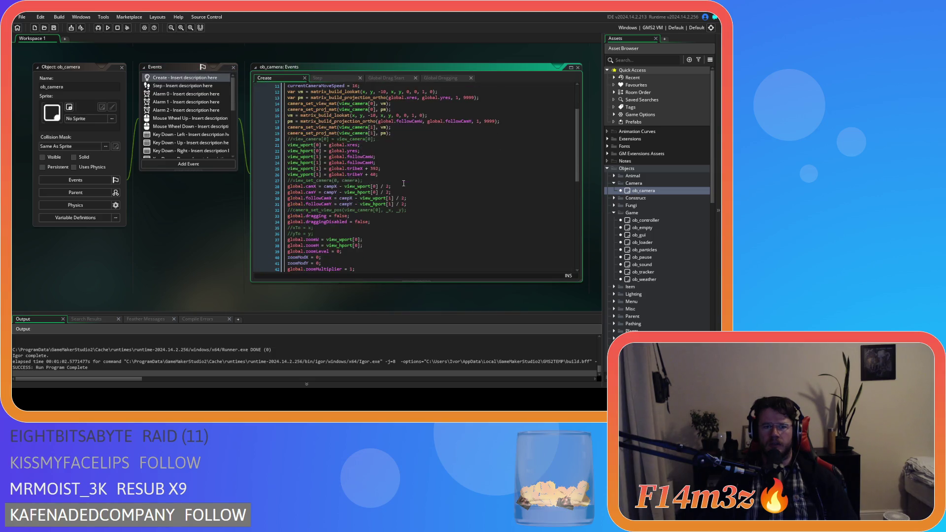
scroll(403, 183, up, 3)
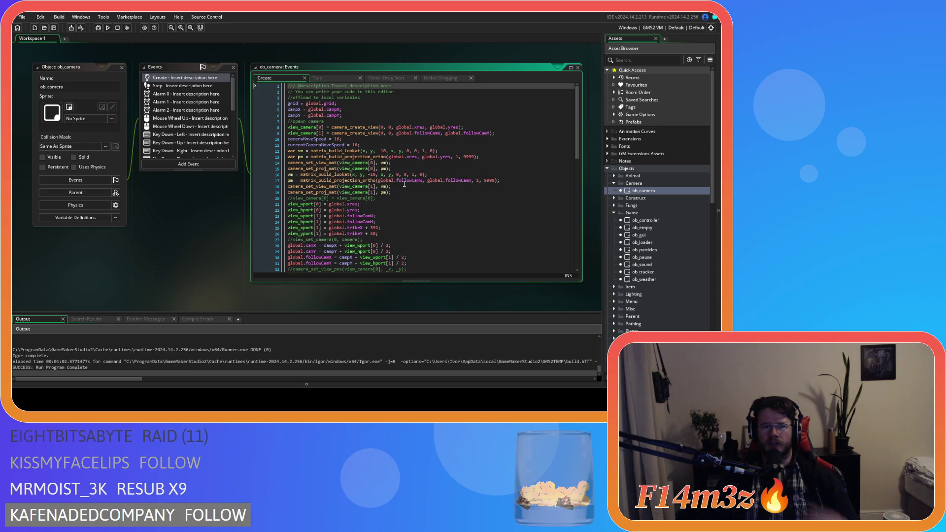
mouse_move(335, 194)
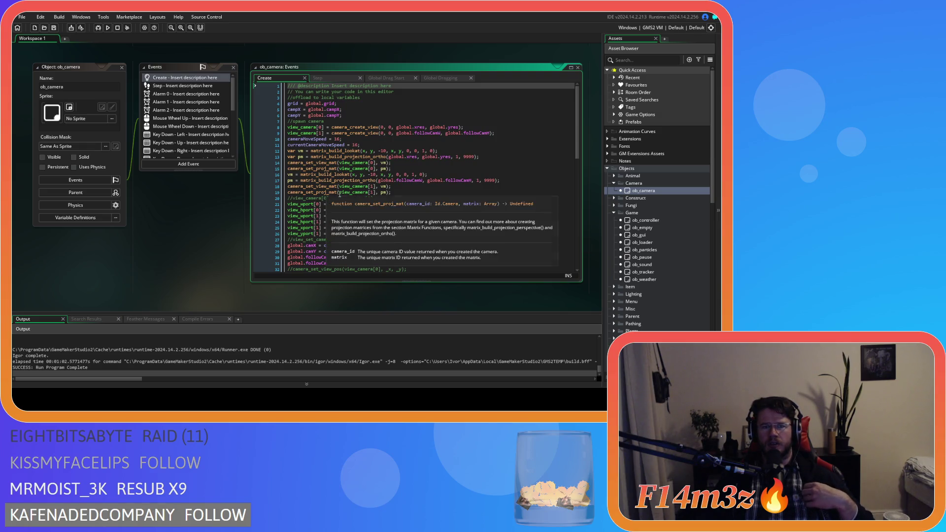
click(374, 188)
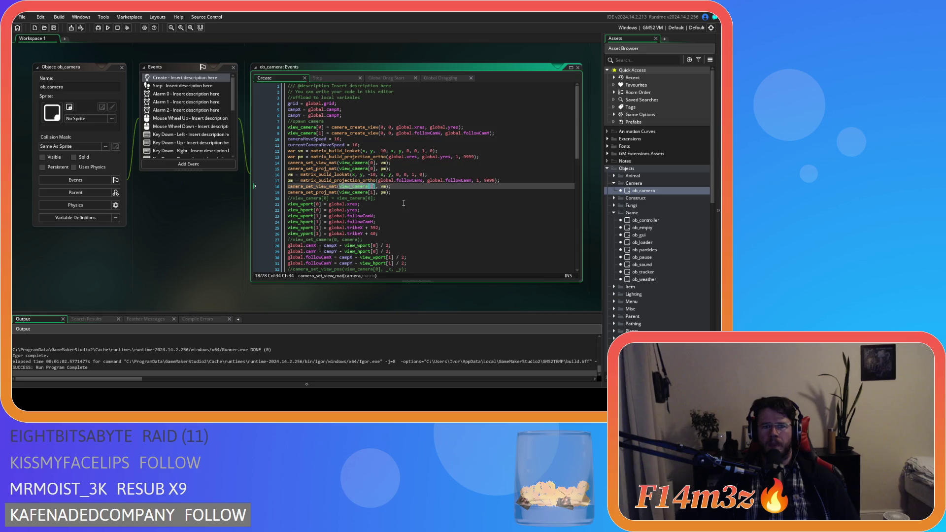
click(430, 133)
drag(366, 134, 499, 134)
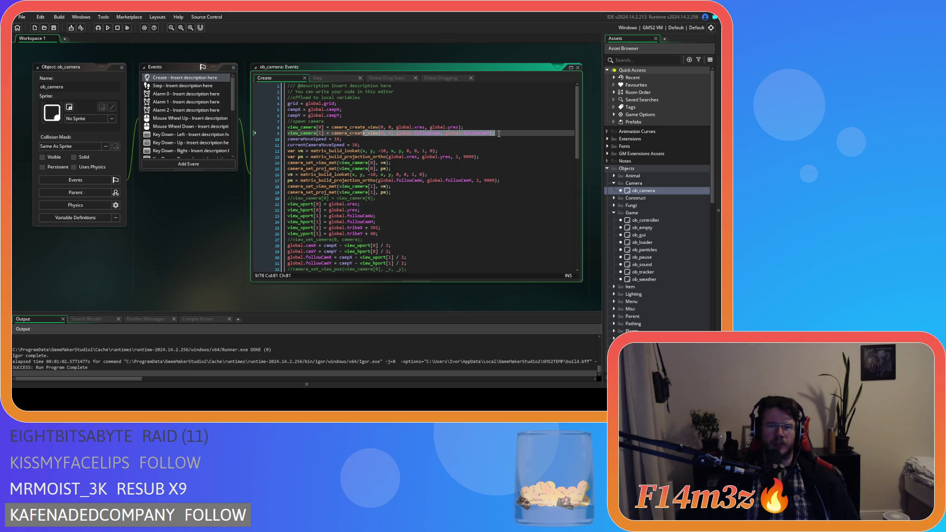
scroll(487, 137, down, 1)
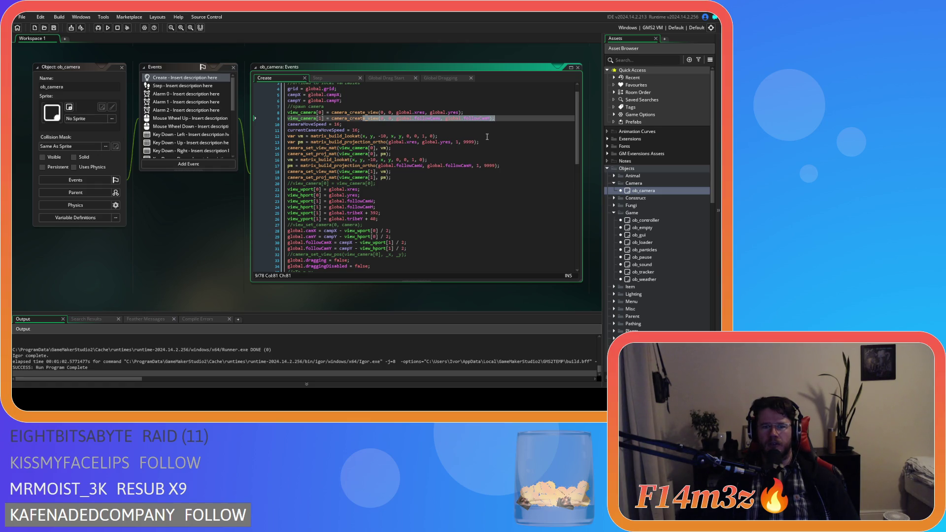
scroll(487, 136, down, 3)
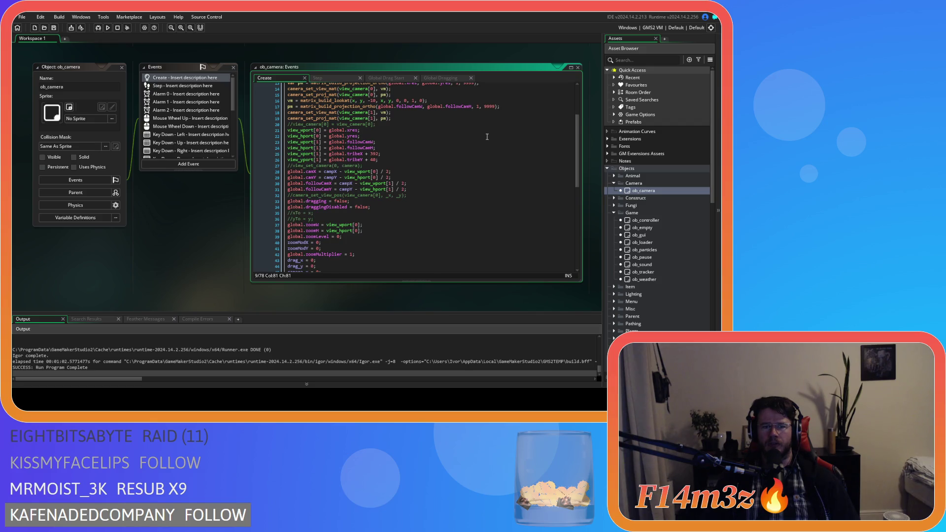
scroll(487, 137, down, 2)
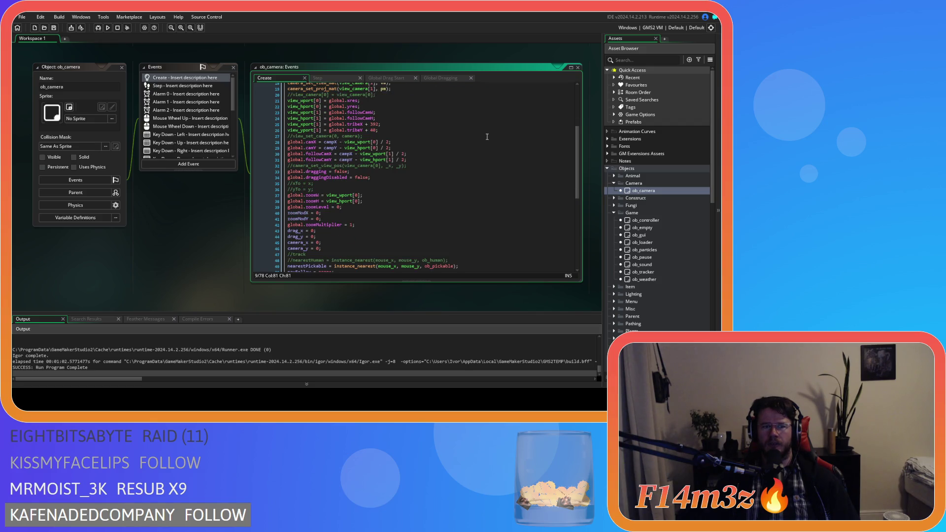
scroll(487, 137, up, 1)
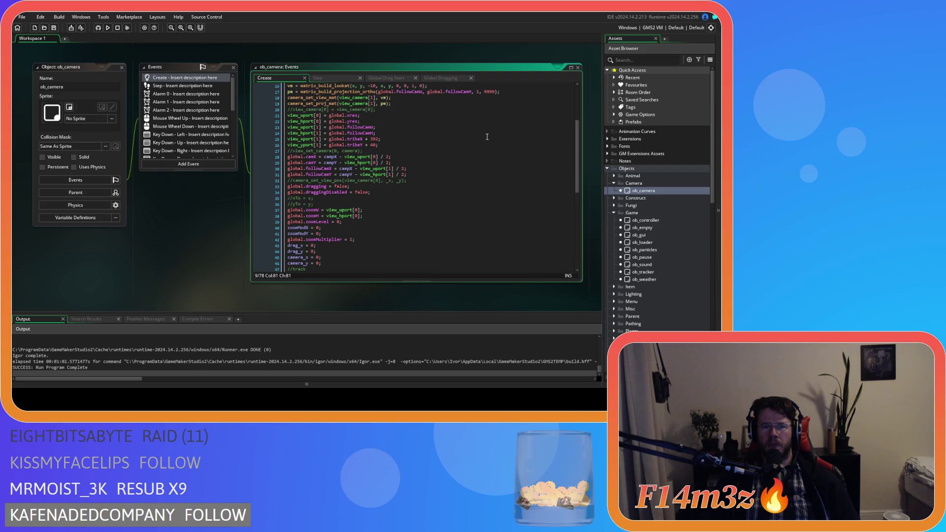
scroll(487, 136, down, 3)
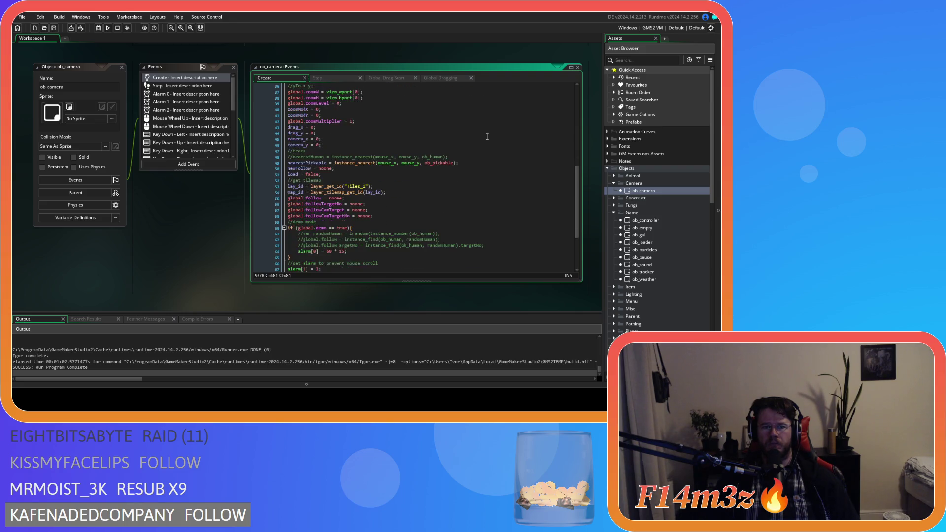
scroll(487, 137, down, 7)
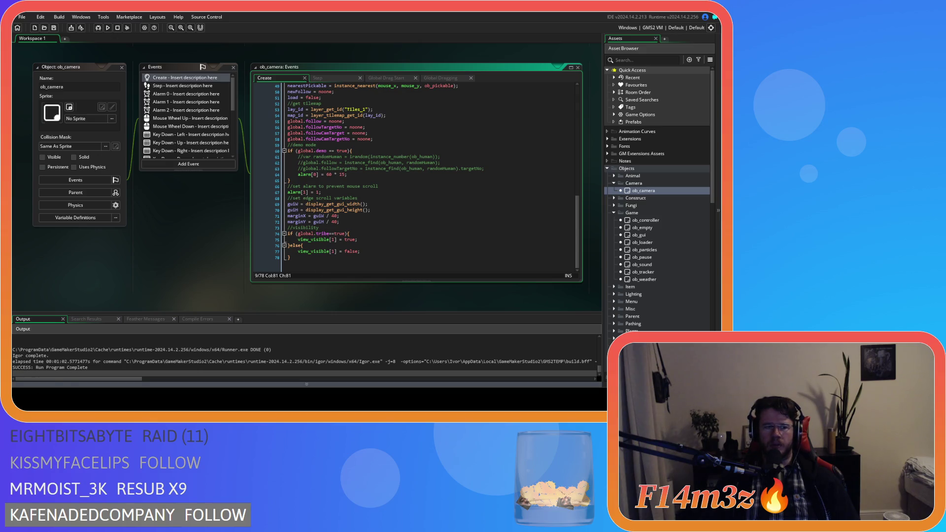